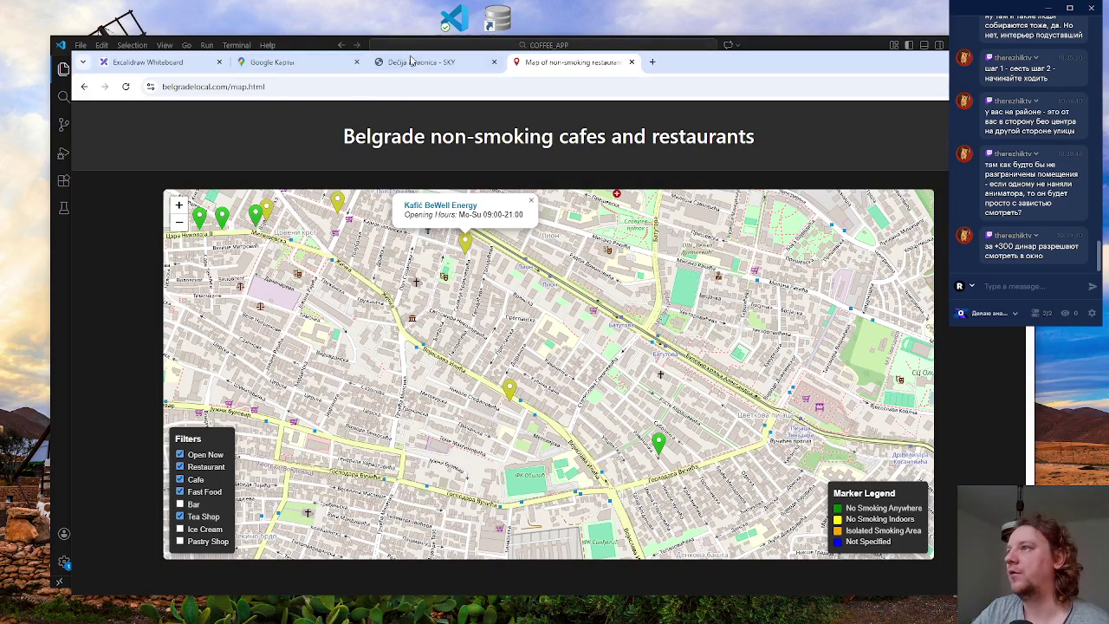
- Append a period to the end of the Играоницы note on the Excalidraw board
click(147, 62)
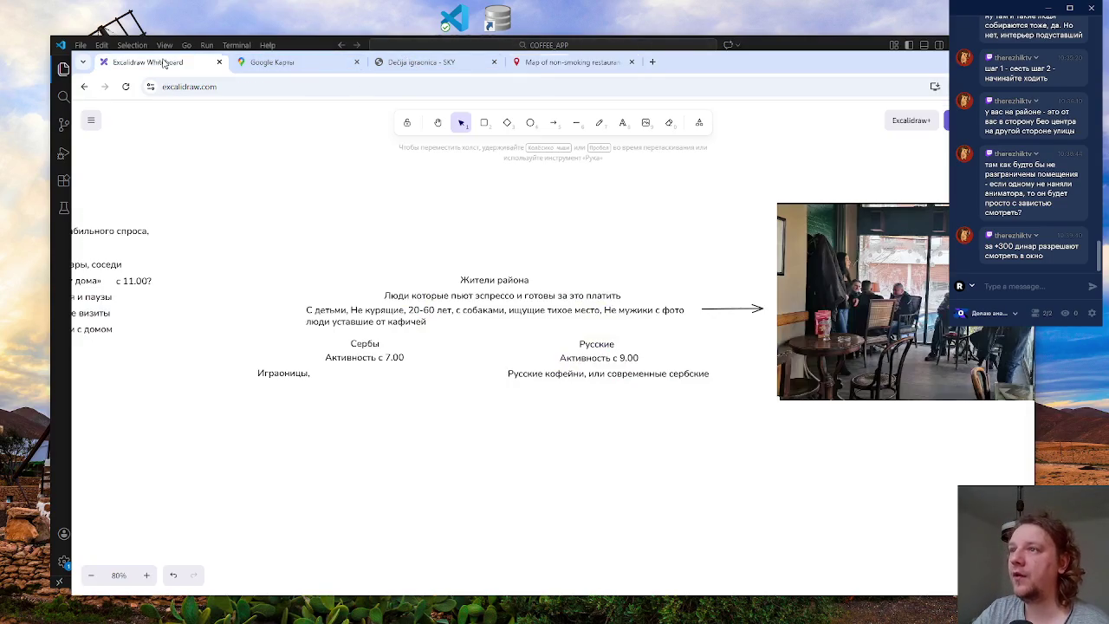
click(301, 376)
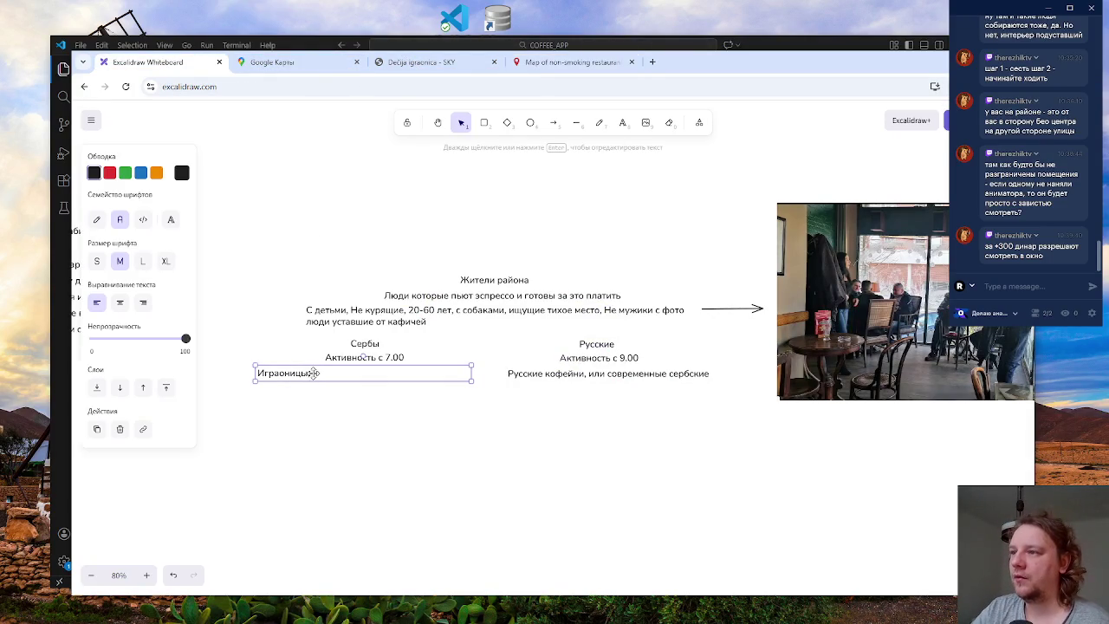
double_click(309, 372)
key(End)
text(.)
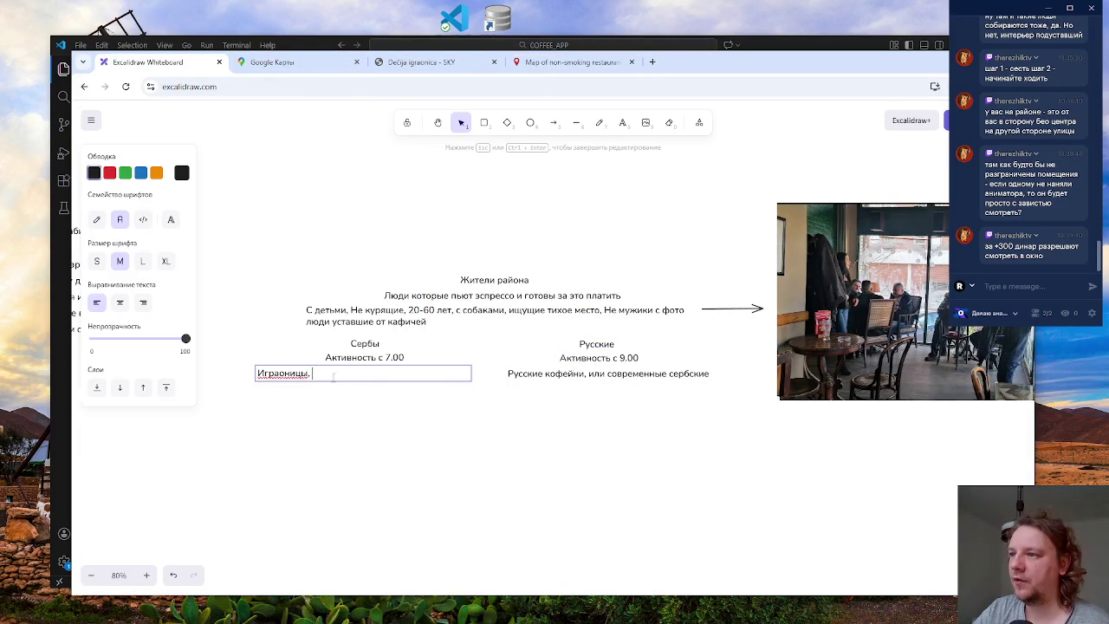
- Check the green cafe marker on the non-smoking cafe map, then move to Google Maps
click(572, 61)
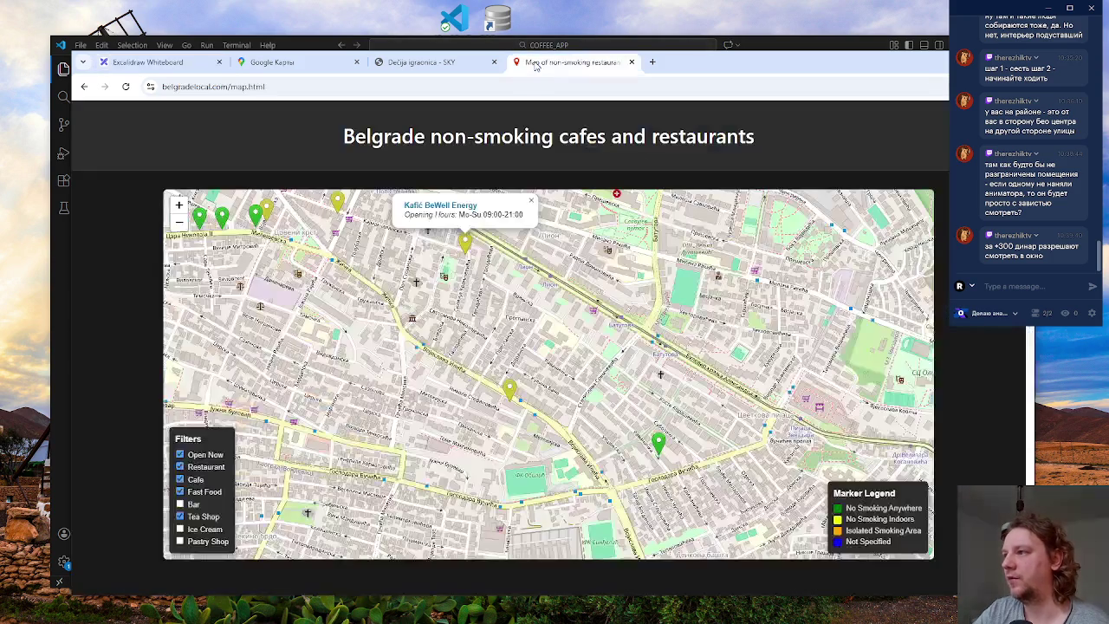
drag(583, 433, 560, 418)
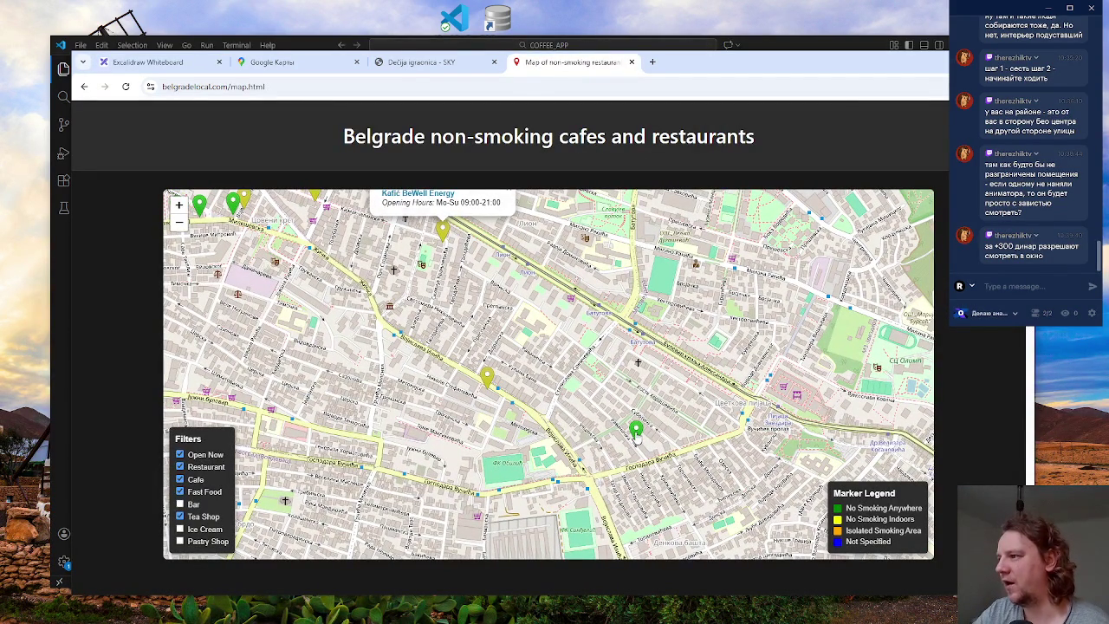
click(637, 433)
click(285, 62)
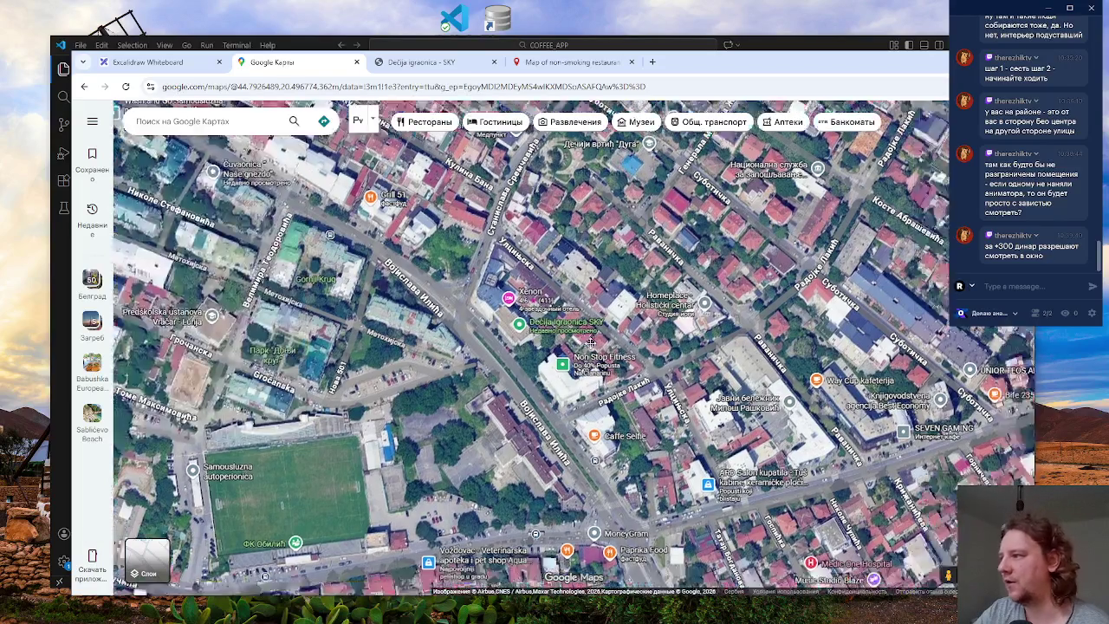
- Zoom in and open the photo gallery of Way Cup kafeterija
scroll(691, 359, up, 2)
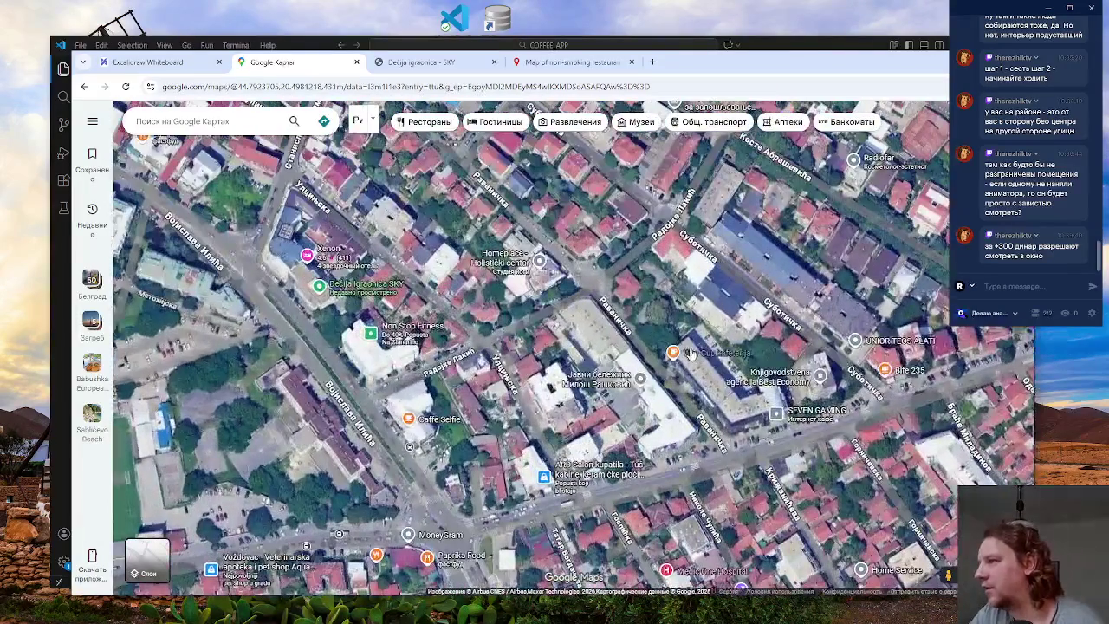
click(700, 360)
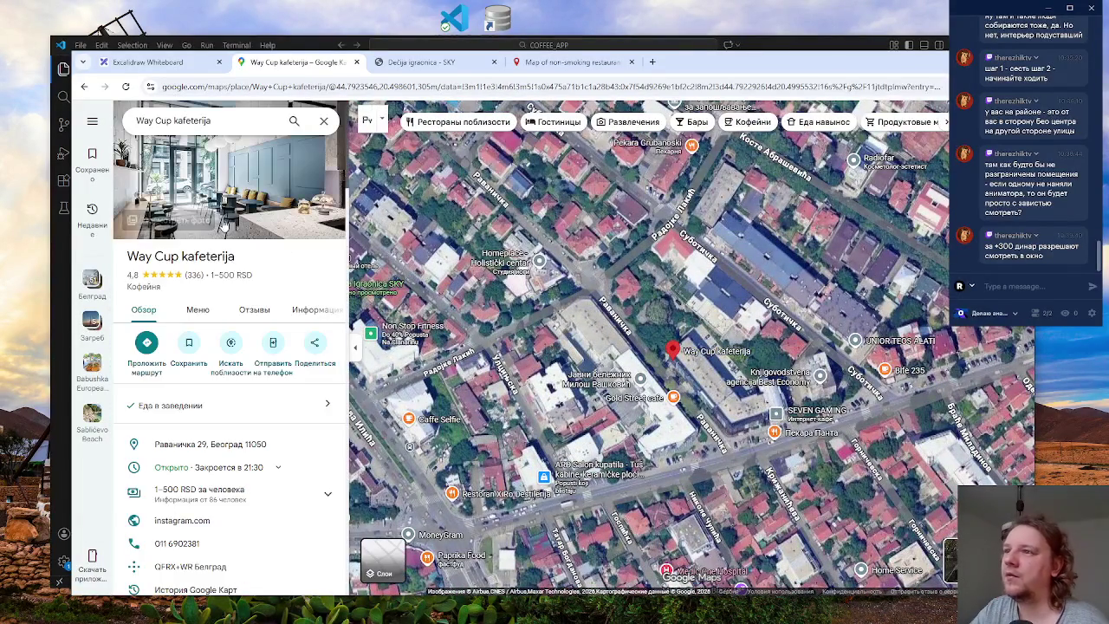
click(260, 199)
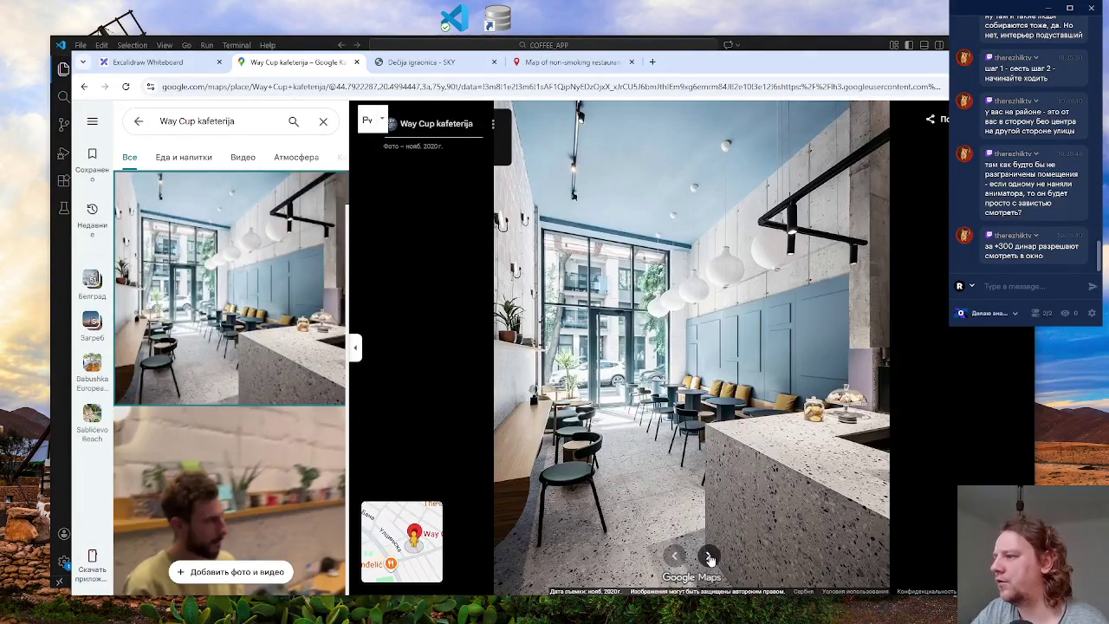
- Page through nine Way Cup photos, then reselect the Играоницы note in Excalidraw
click(709, 556)
click(709, 556)
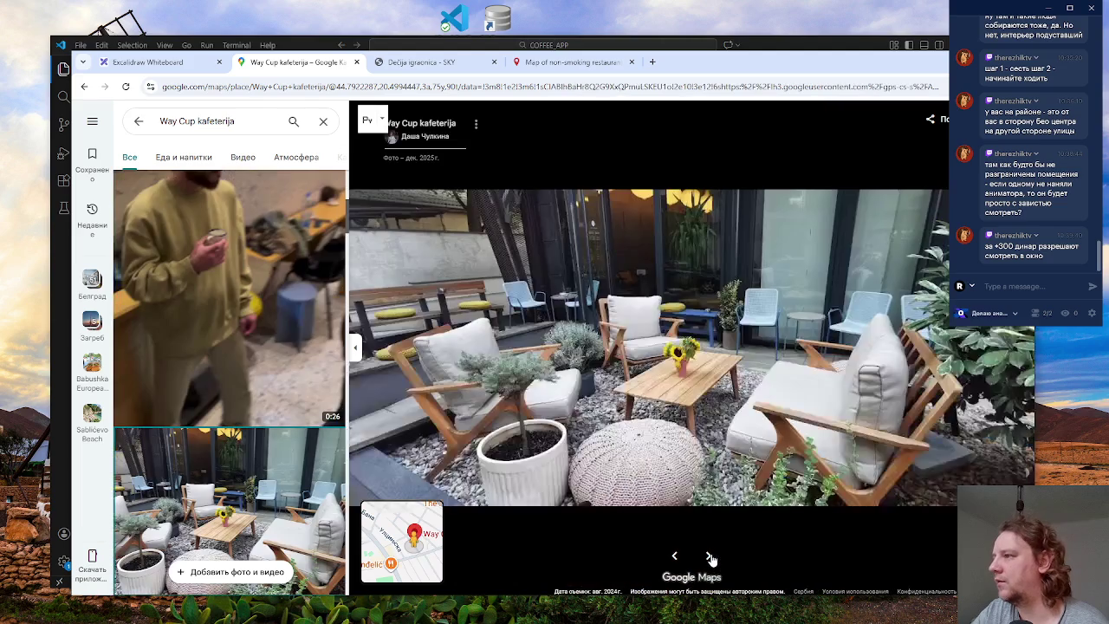
click(708, 556)
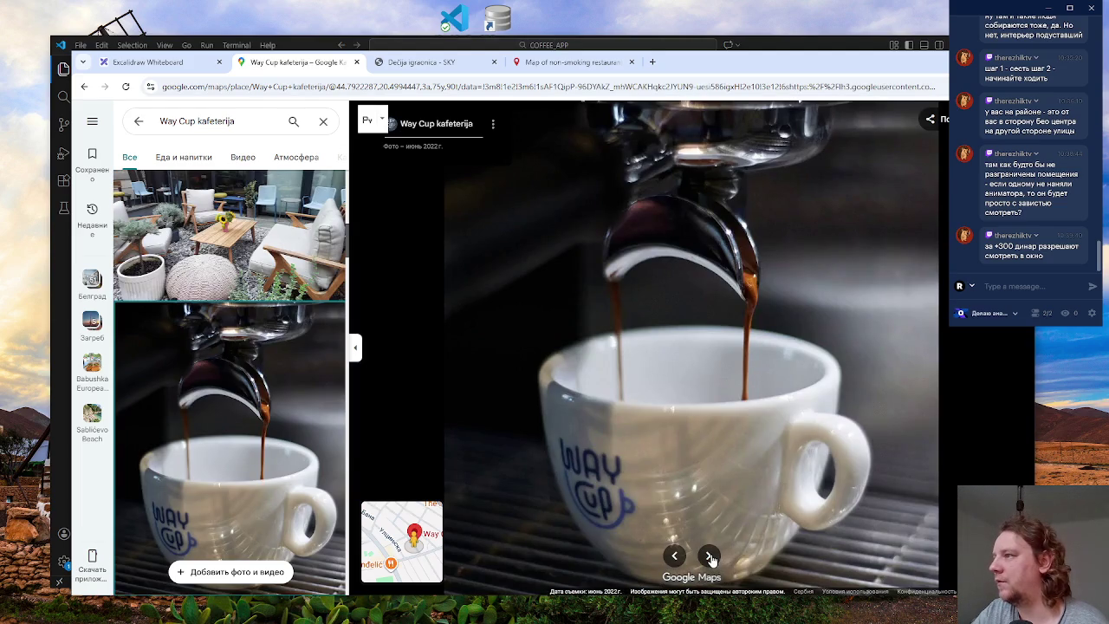
click(708, 556)
click(708, 557)
click(709, 557)
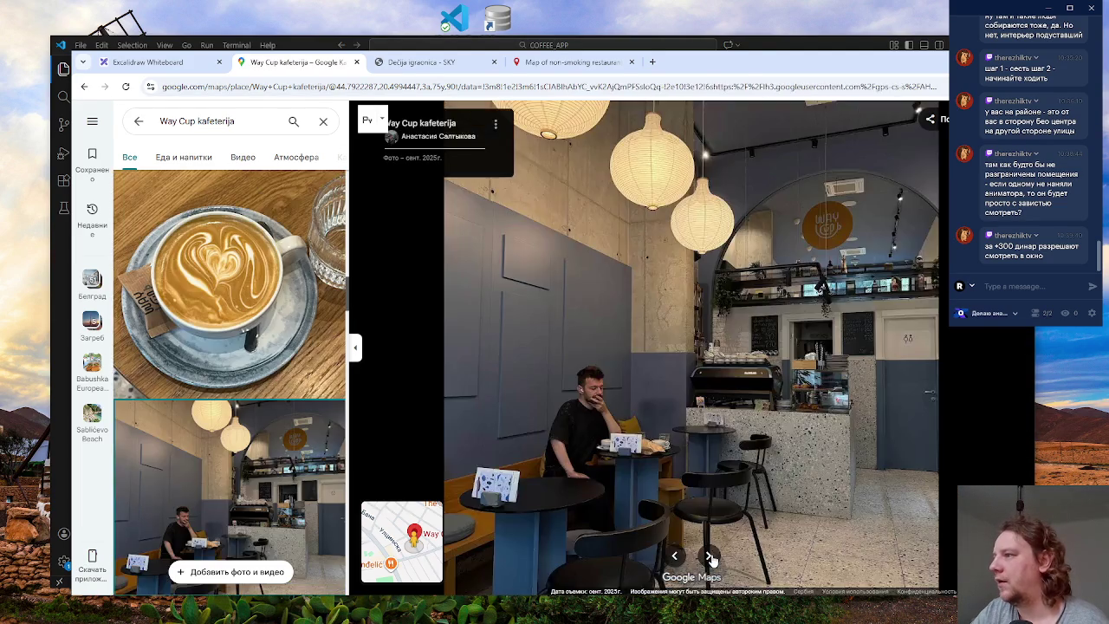
click(709, 556)
click(709, 556)
click(709, 556)
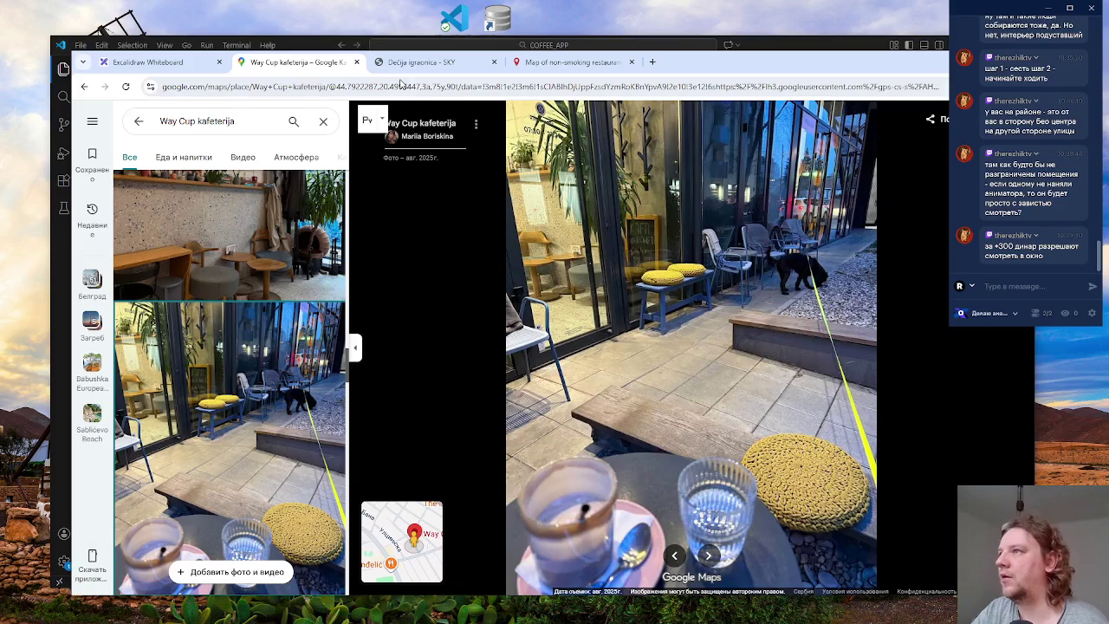
click(147, 62)
click(303, 372)
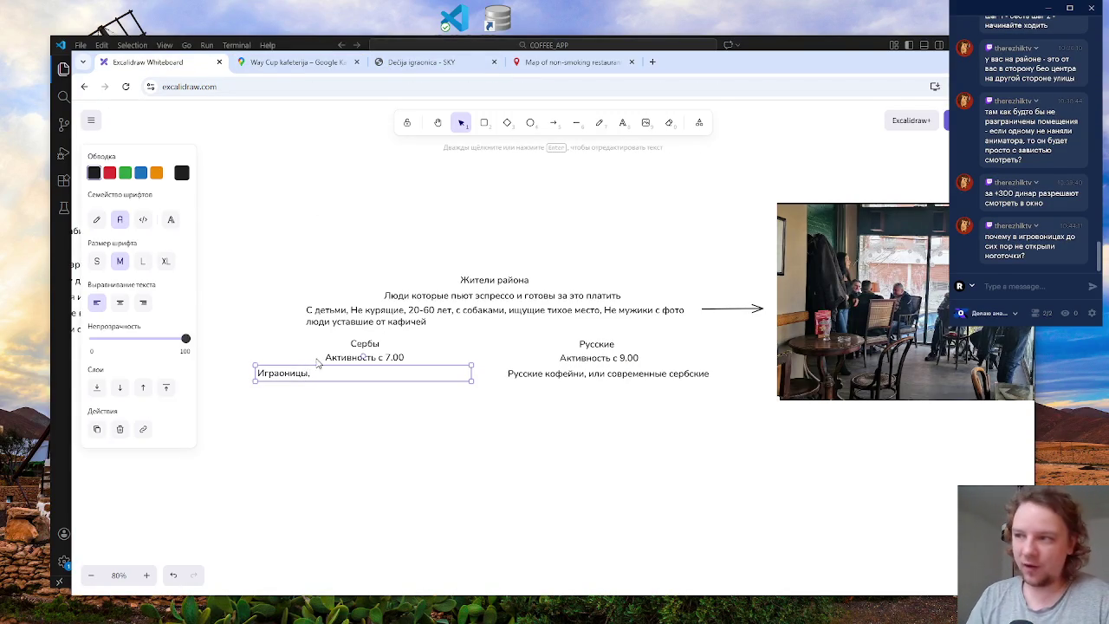
double_click(313, 373)
click(324, 373)
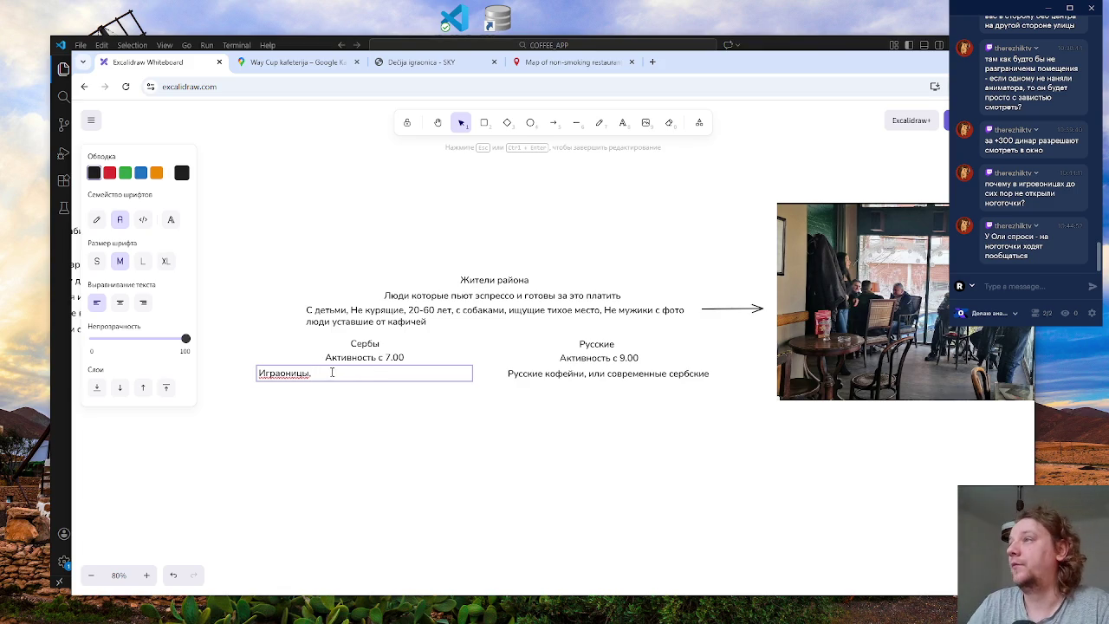
- Close Way Cup's photo viewer and pan the satellite map back around its marker
click(295, 61)
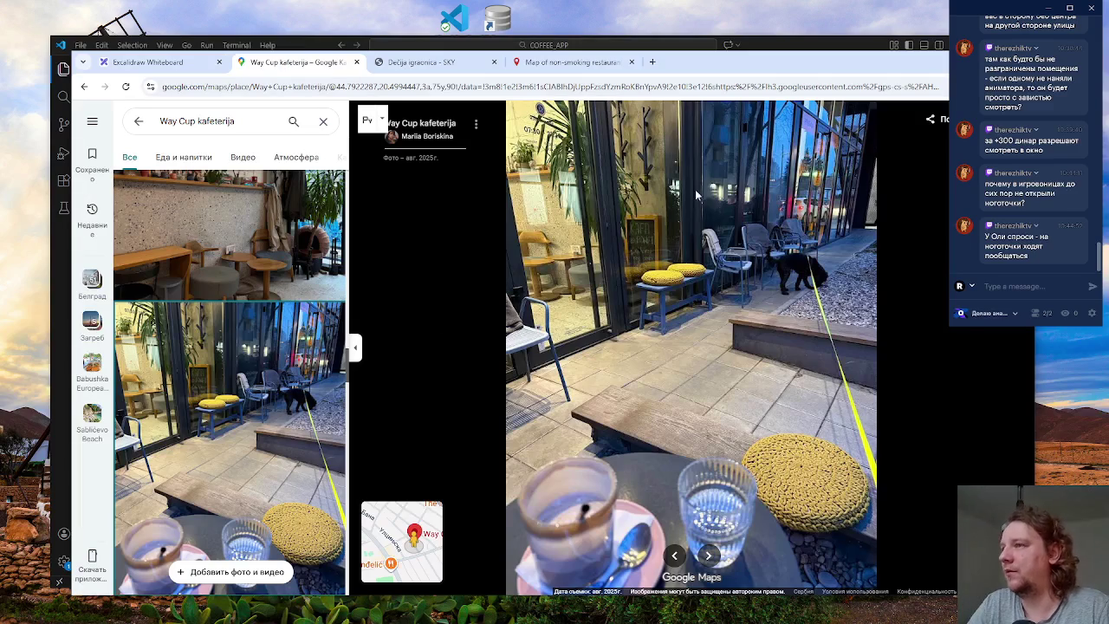
click(401, 542)
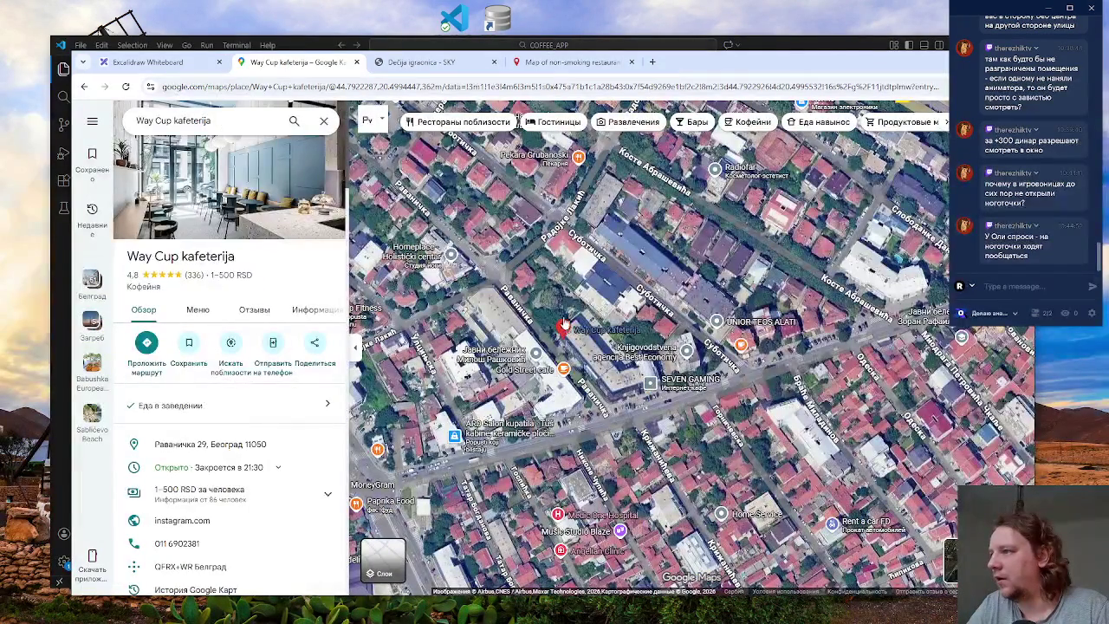
mouse_move(518, 306)
mouse_down()
mouse_move(626, 374)
mouse_move(651, 374)
mouse_move(680, 349)
mouse_up()
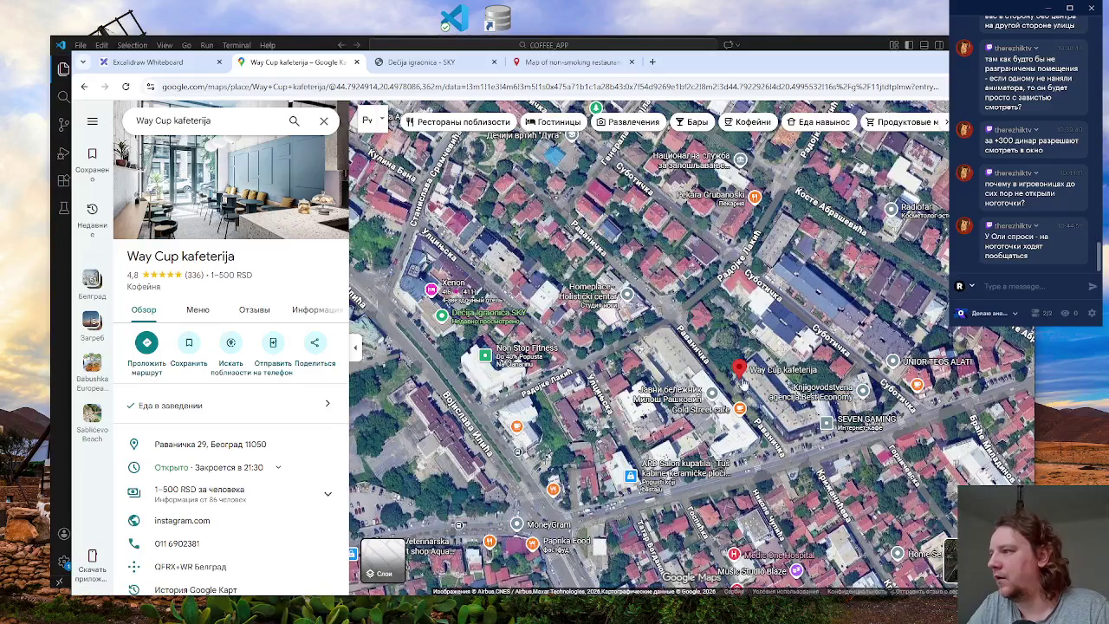
drag(742, 384, 663, 383)
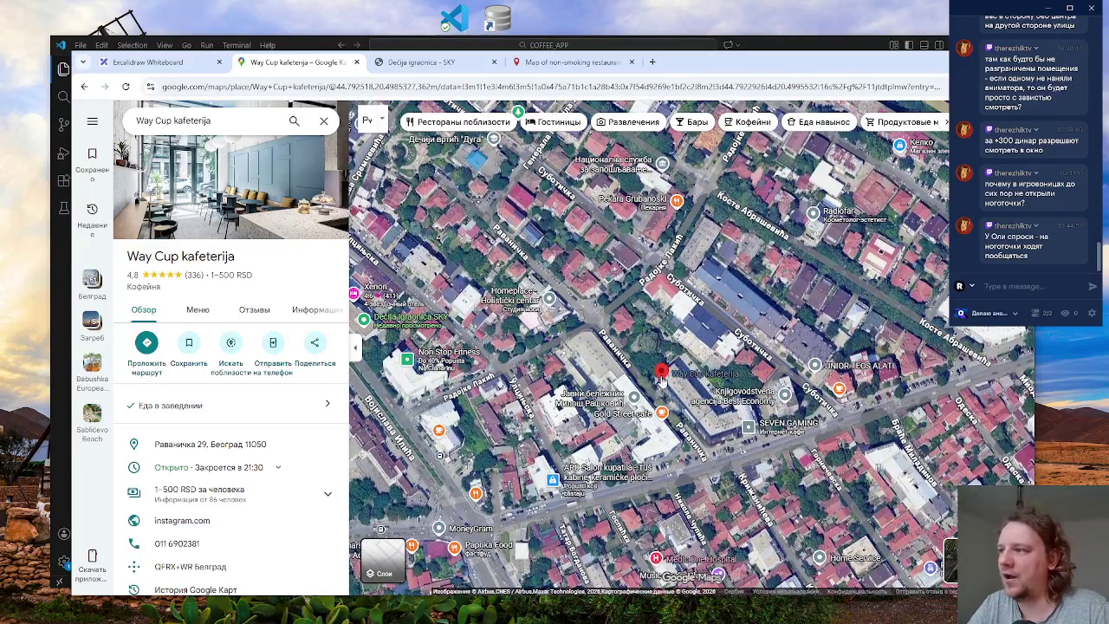
mouse_move(661, 381)
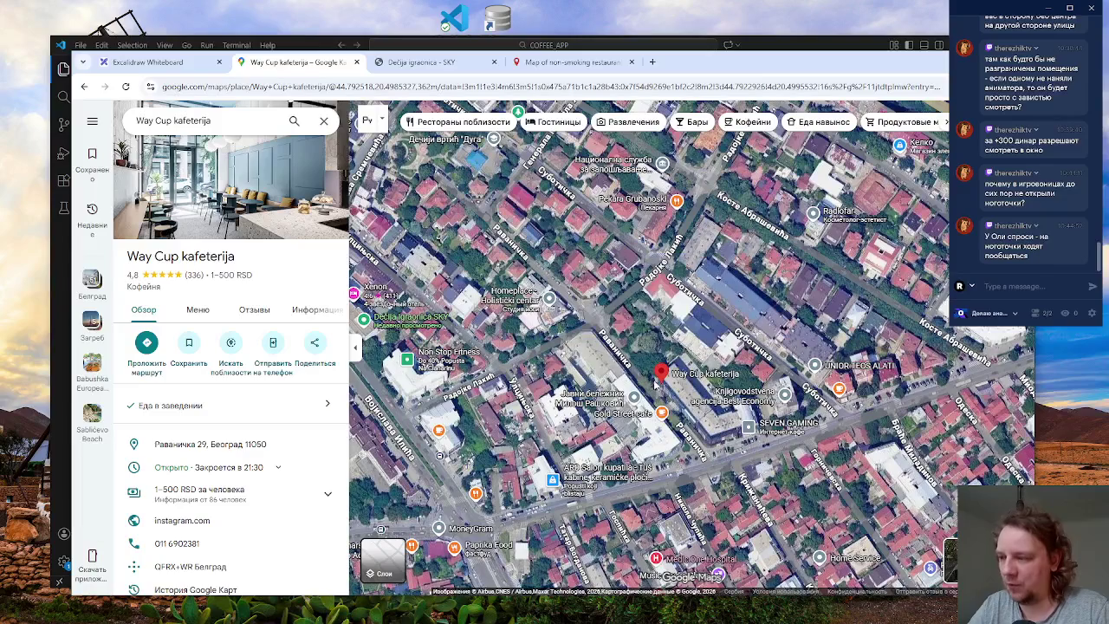
mouse_move(700, 357)
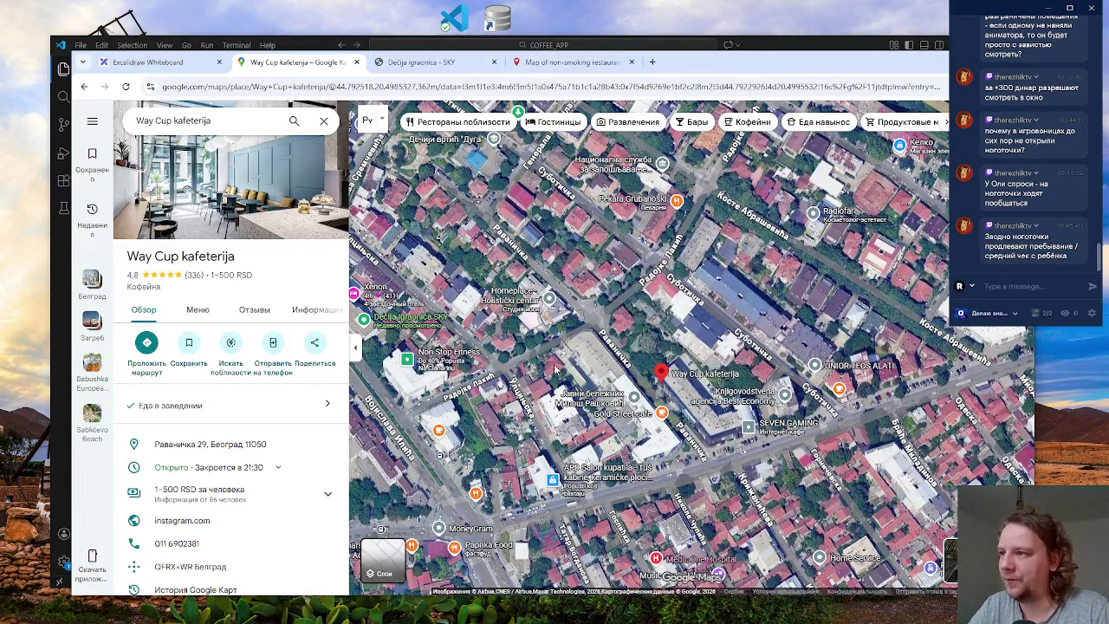
- Zoom out, pan over the western blocks, and zoom back in near the cafe
scroll(560, 369, down, 2)
scroll(560, 369, down, 2)
drag(376, 314, 467, 323)
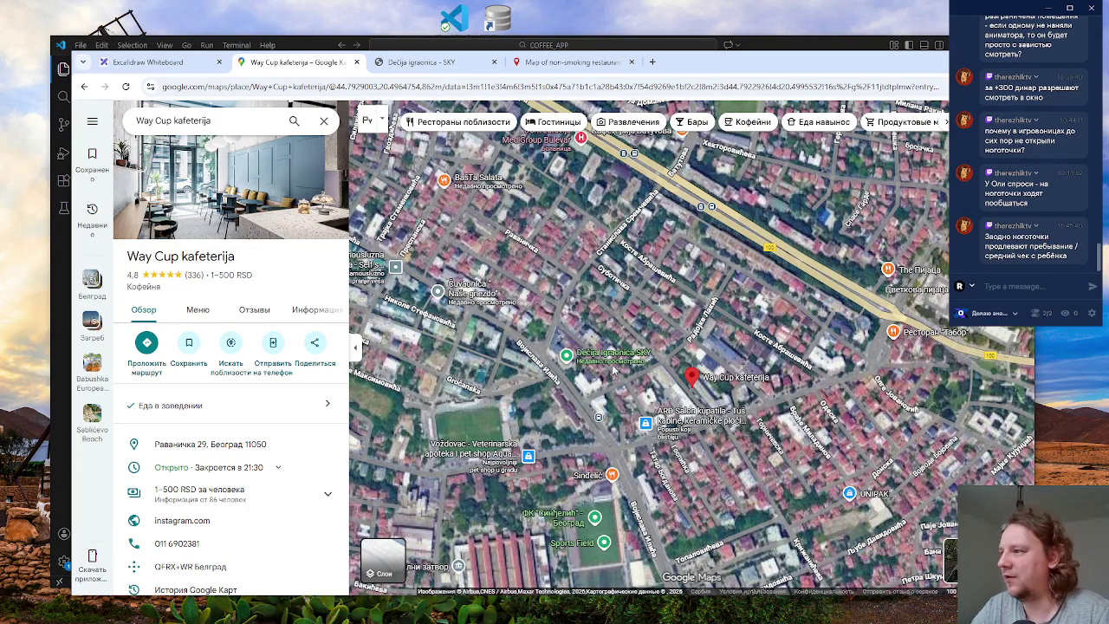
mouse_move(599, 364)
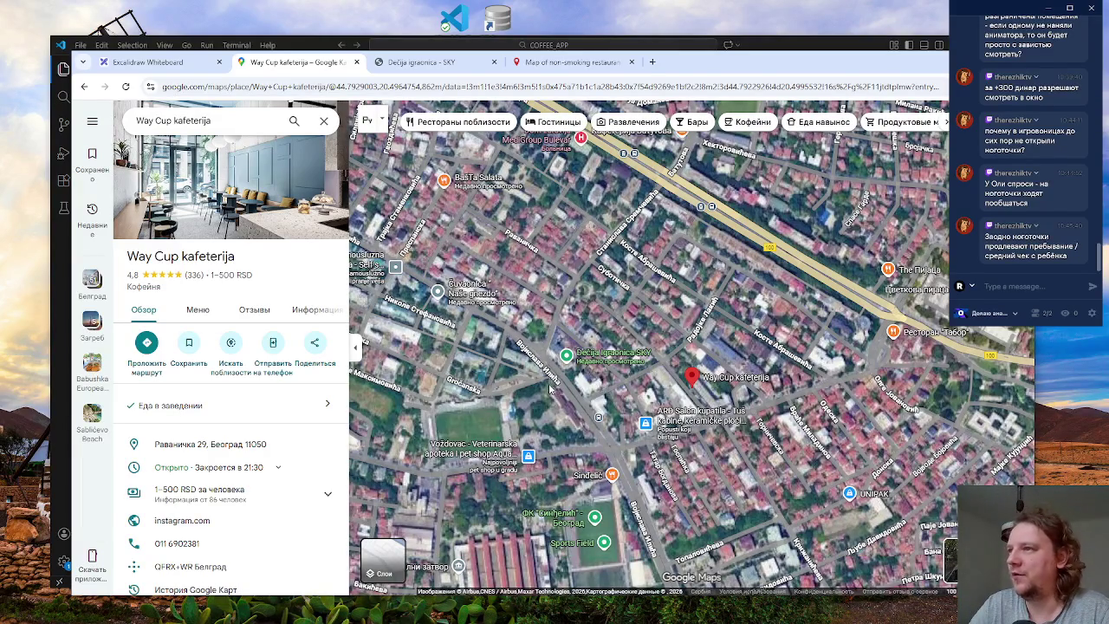
drag(539, 377, 622, 409)
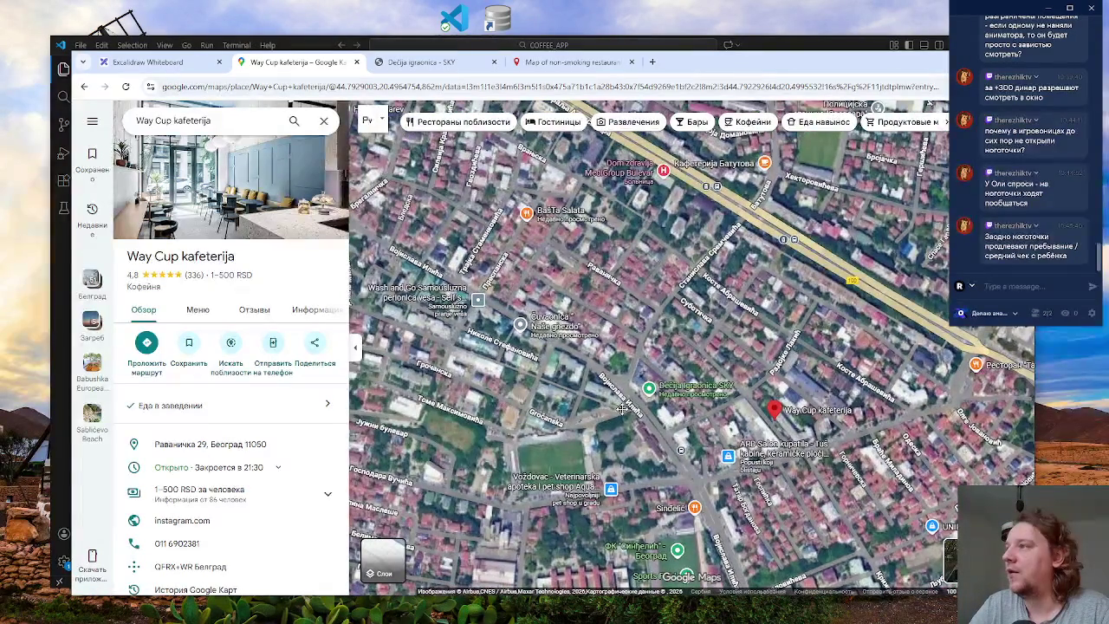
drag(622, 409, 574, 387)
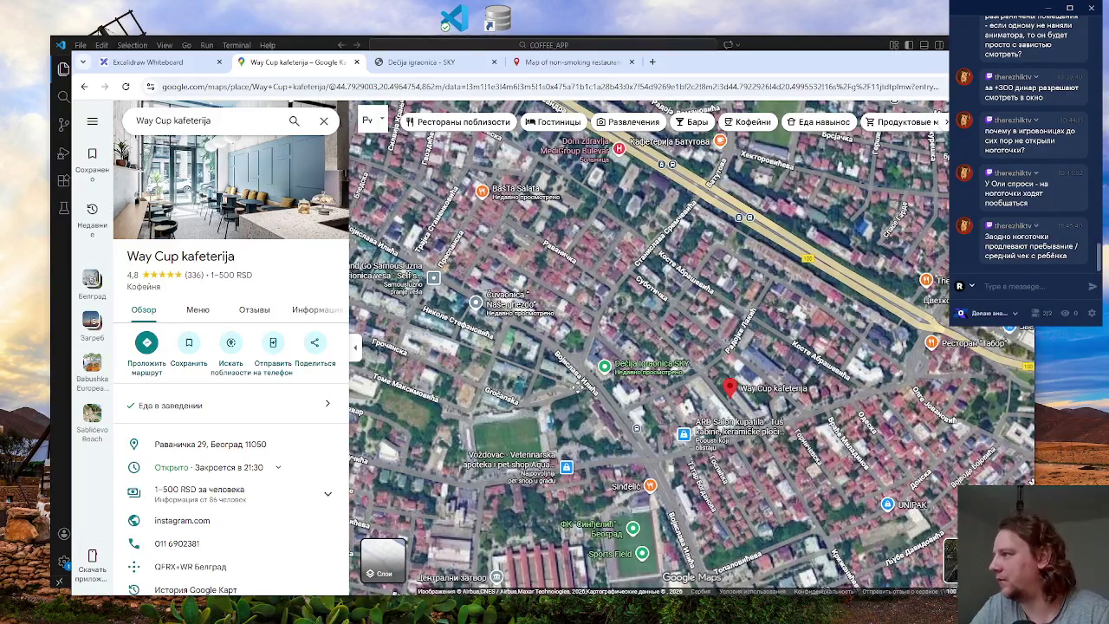
scroll(578, 394, up, 3)
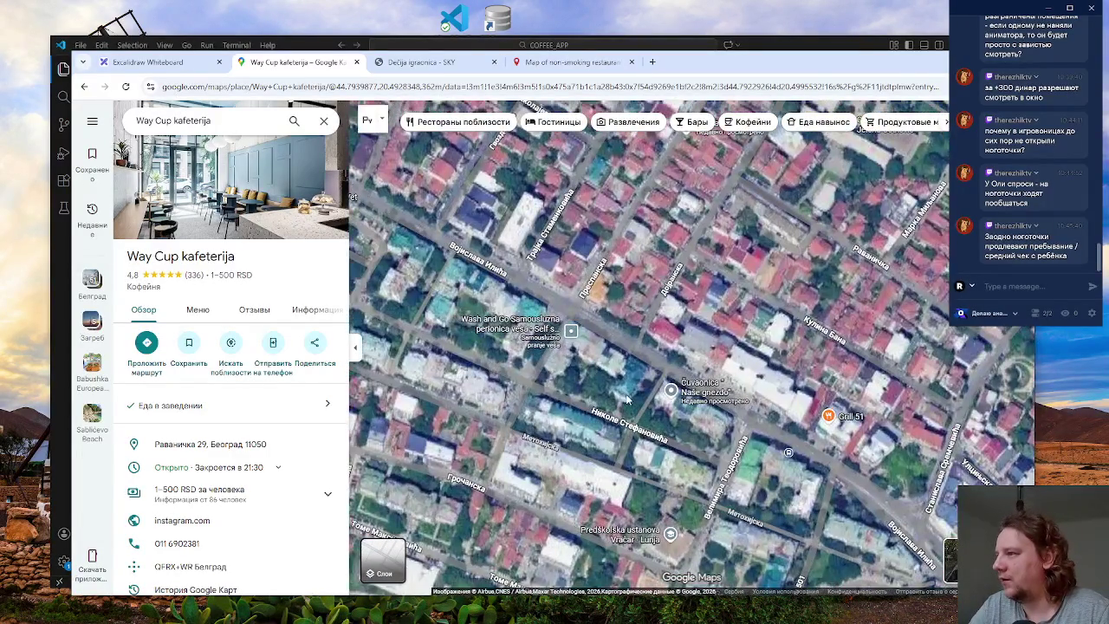
scroll(631, 395, up, 2)
scroll(630, 389, up, 2)
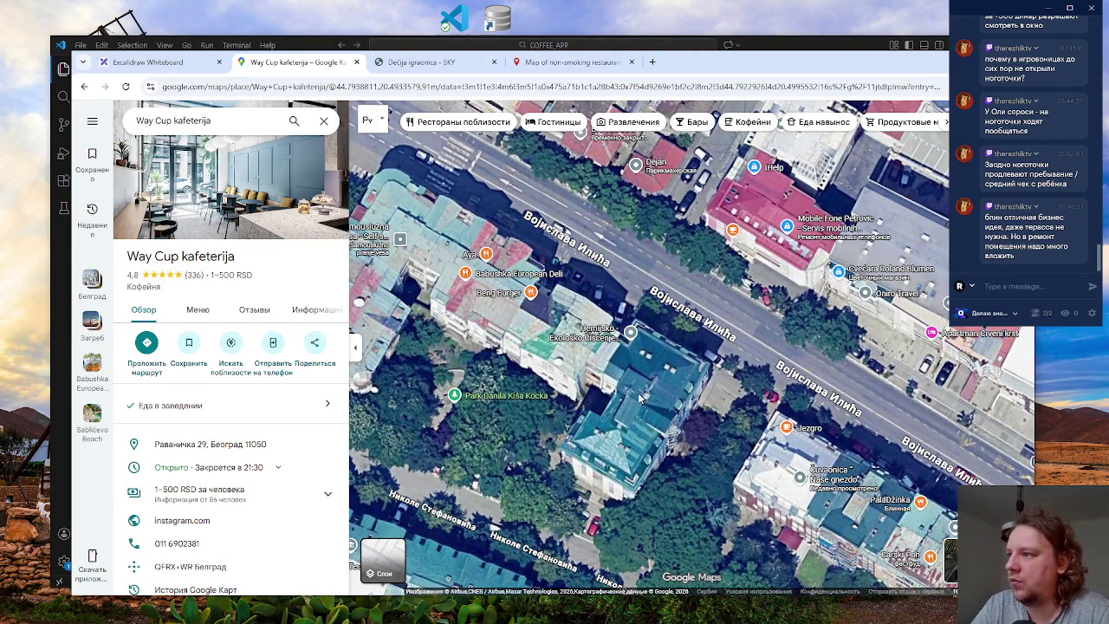
- Pan along Vojislava Ilića to the Aya and Babushka European Deli blocks by Nikole Stefanovića
drag(921, 381, 481, 289)
drag(672, 380, 530, 364)
mouse_move(682, 450)
mouse_down()
mouse_move(522, 344)
mouse_move(660, 401)
mouse_move(599, 364)
mouse_move(587, 377)
mouse_move(511, 356)
mouse_move(520, 234)
mouse_move(537, 344)
mouse_move(884, 532)
mouse_move(779, 416)
mouse_move(763, 337)
mouse_move(833, 482)
mouse_move(875, 511)
mouse_move(892, 507)
mouse_move(815, 470)
mouse_up()
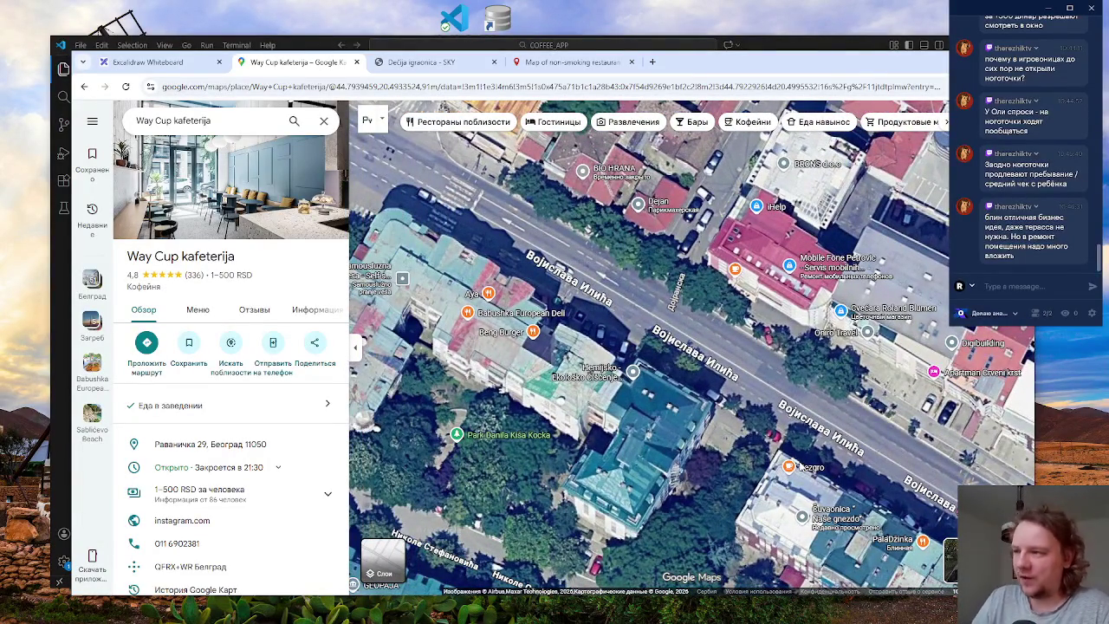
drag(764, 451, 927, 488)
scroll(594, 270, up, 2)
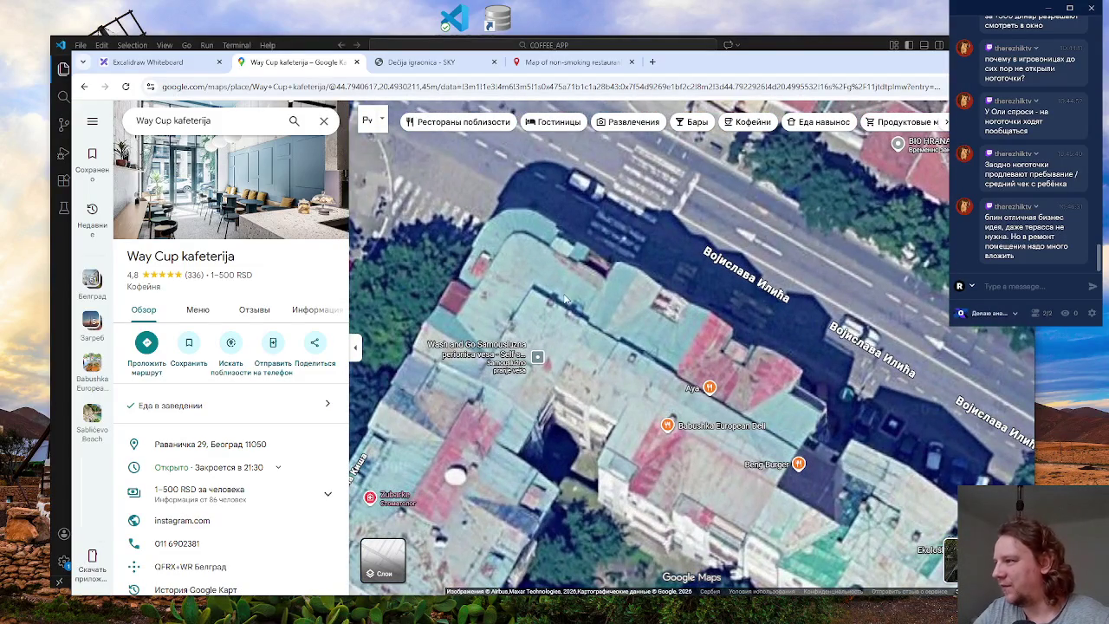
scroll(526, 291, down, 3)
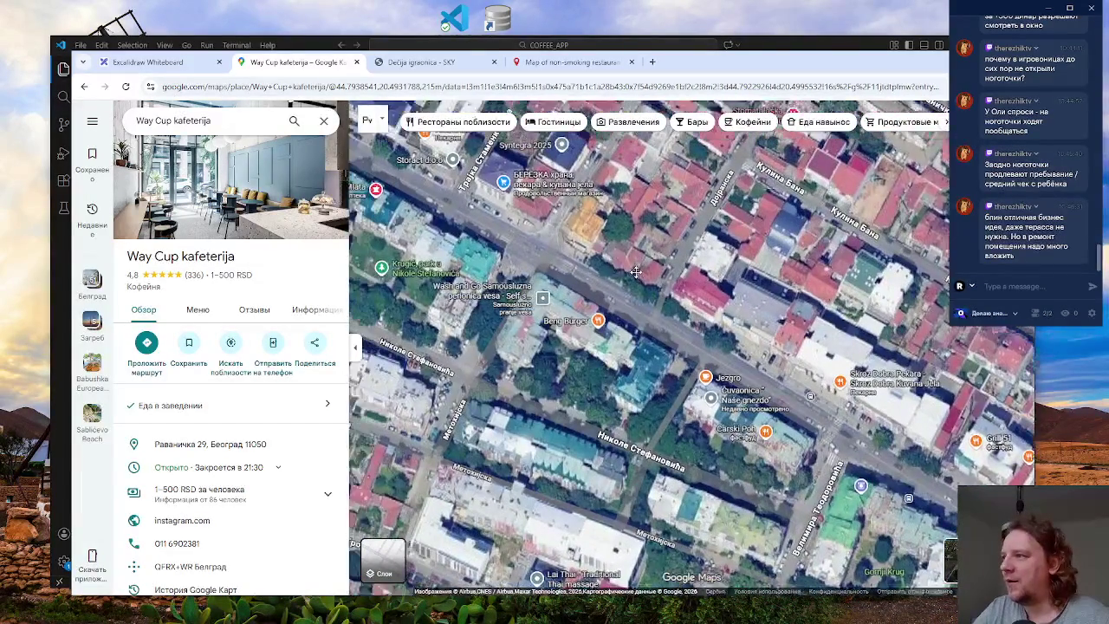
drag(511, 320, 563, 340)
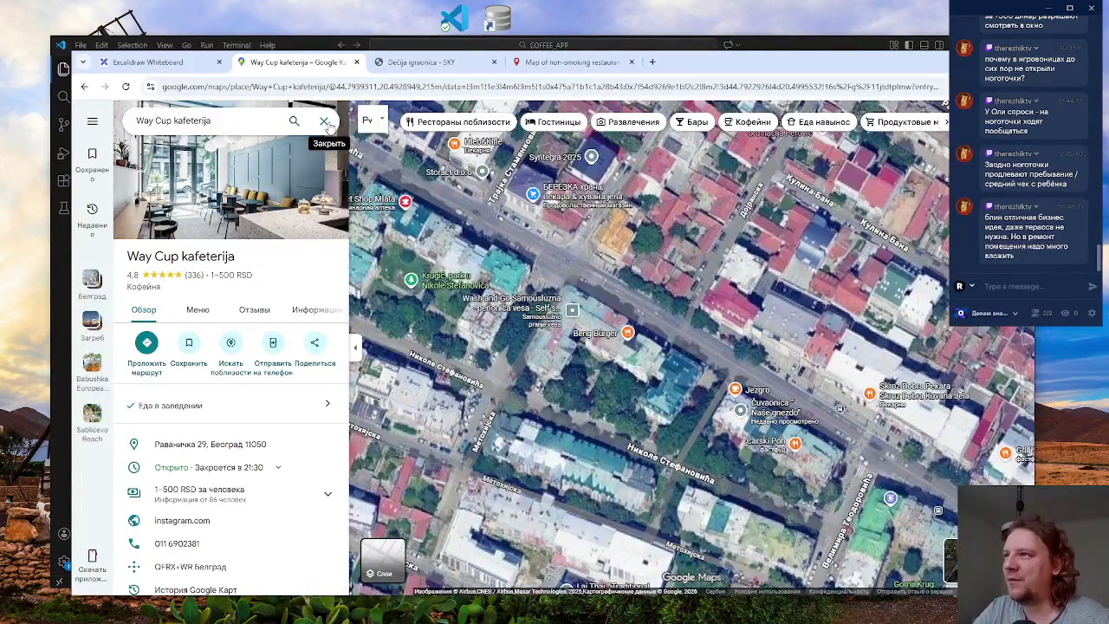
- Close the Way Cup details, recentre on the Vojislava Ilića block, and open the main menu
click(327, 123)
click(592, 392)
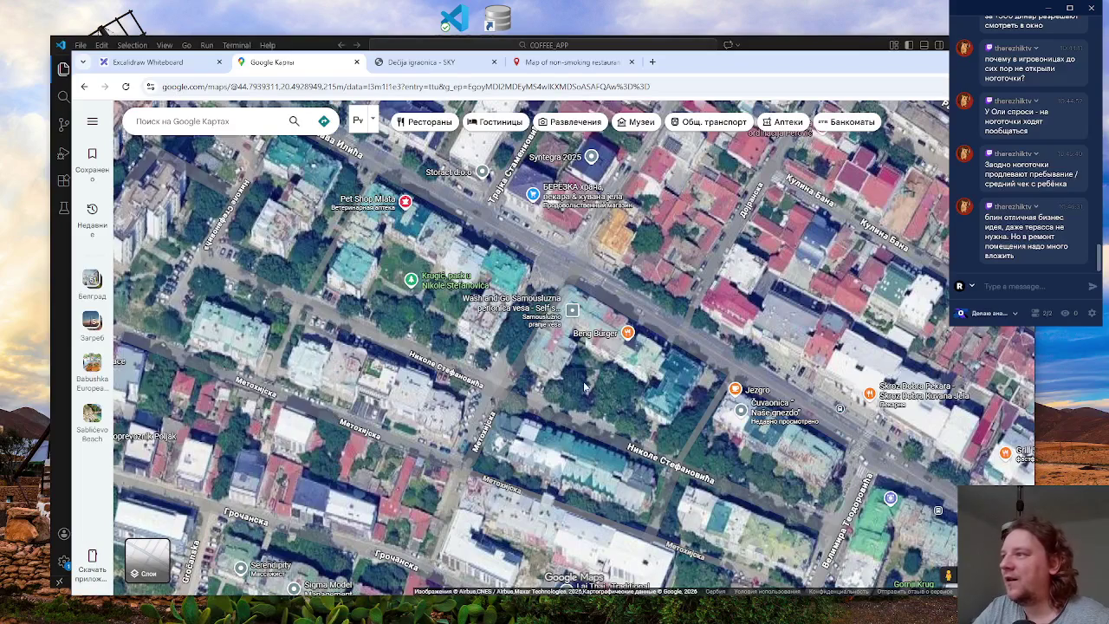
scroll(582, 359, down, 3)
scroll(592, 336, up, 5)
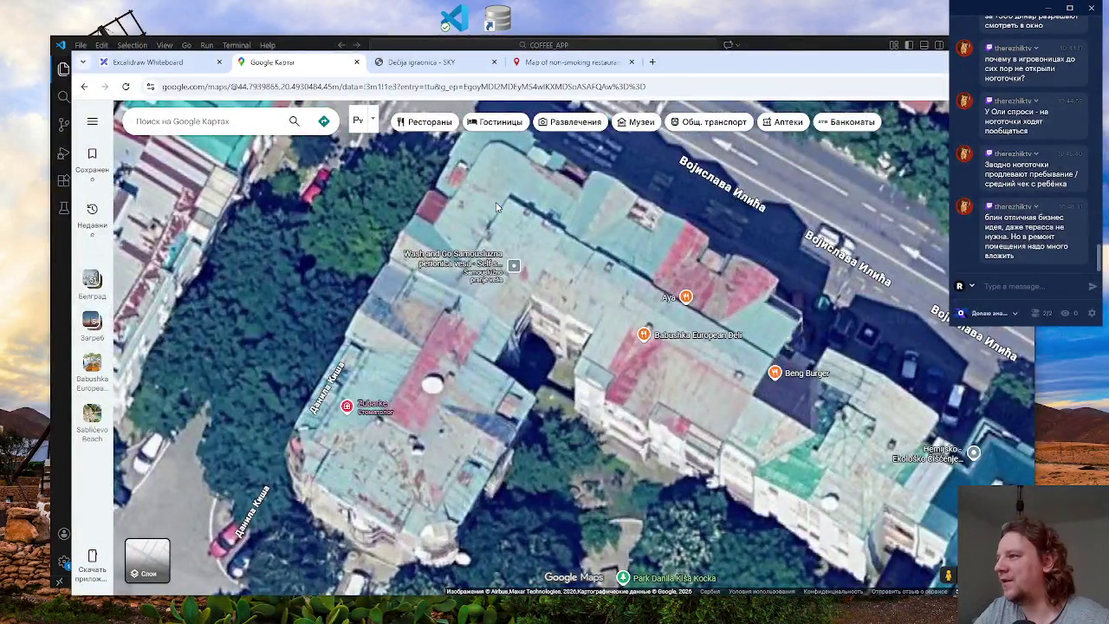
scroll(498, 206, down, 3)
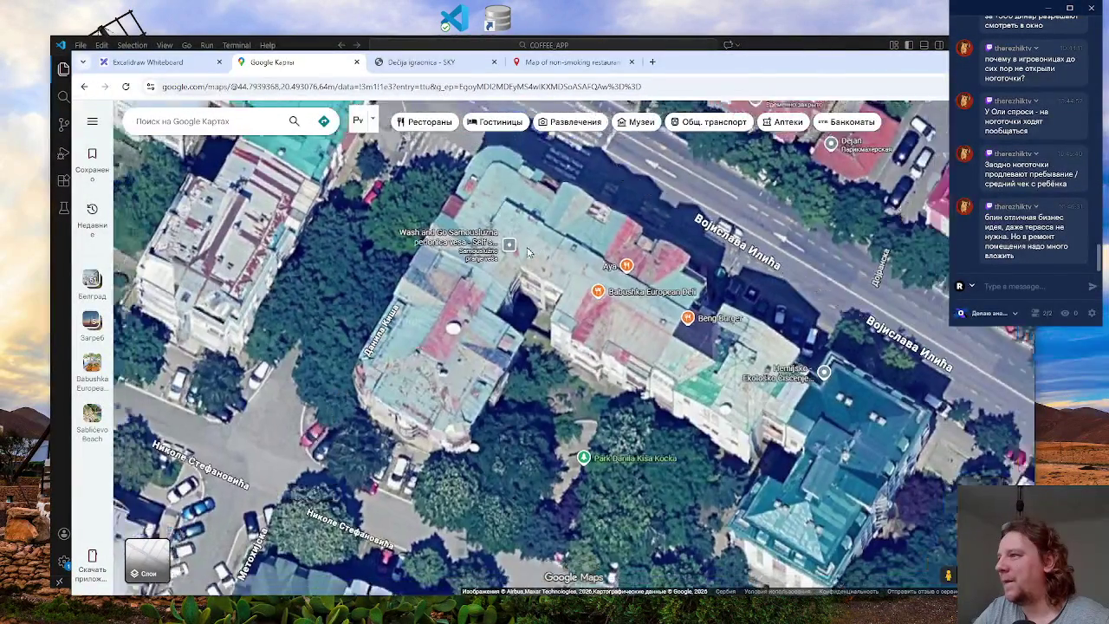
scroll(500, 211, down, 2)
drag(458, 300, 408, 310)
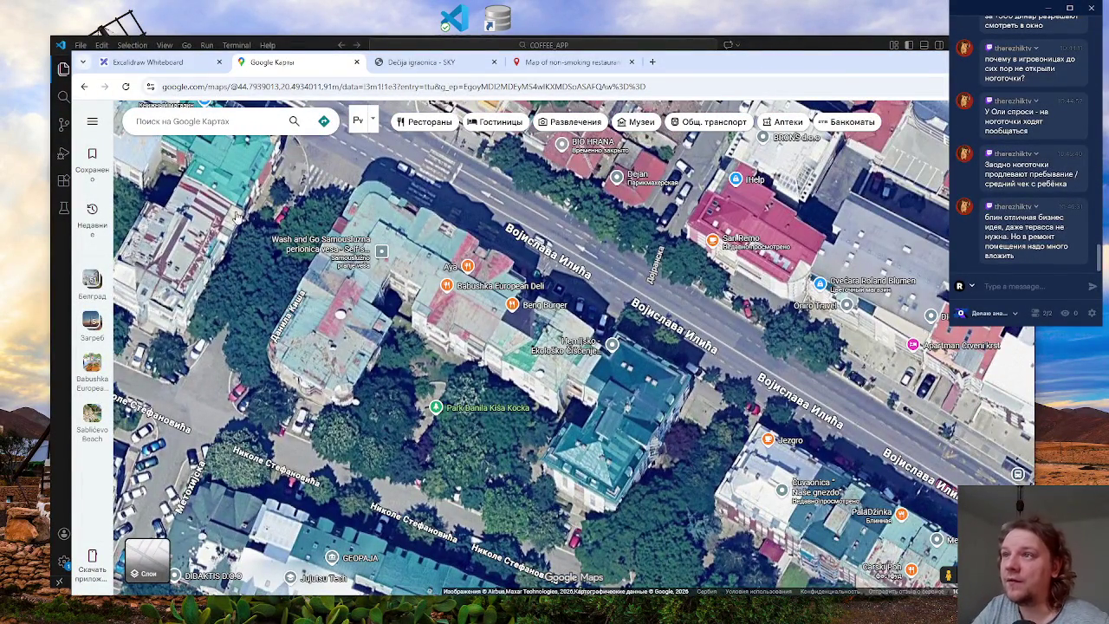
click(92, 122)
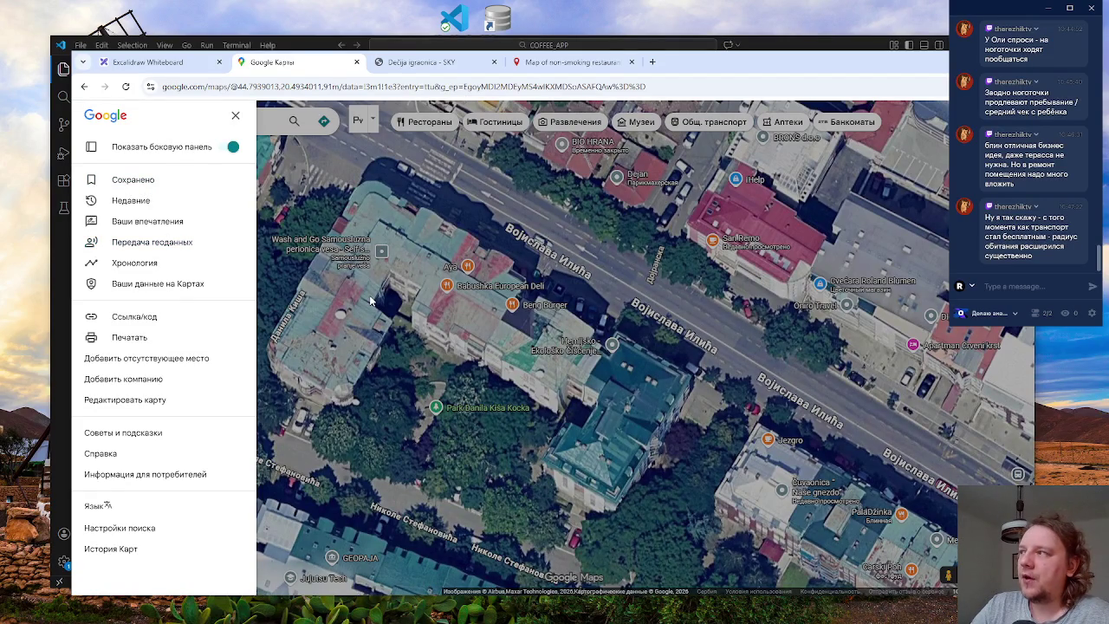
- Close, reopen and close the Google Maps main menu, then zoom out slightly
click(412, 338)
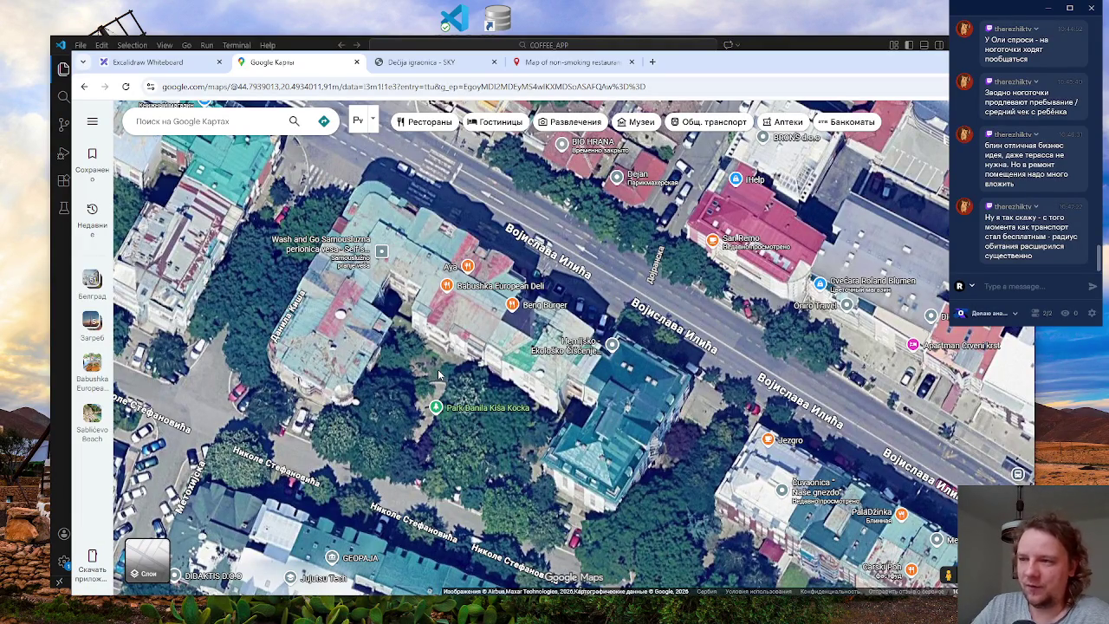
click(93, 122)
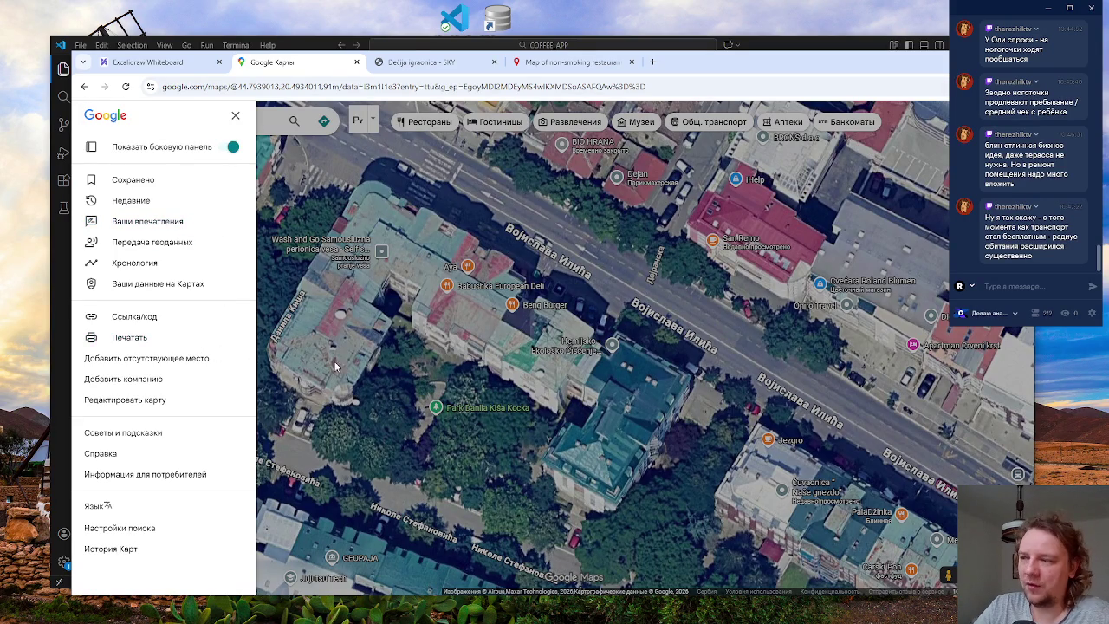
click(381, 360)
scroll(386, 359, down, 2)
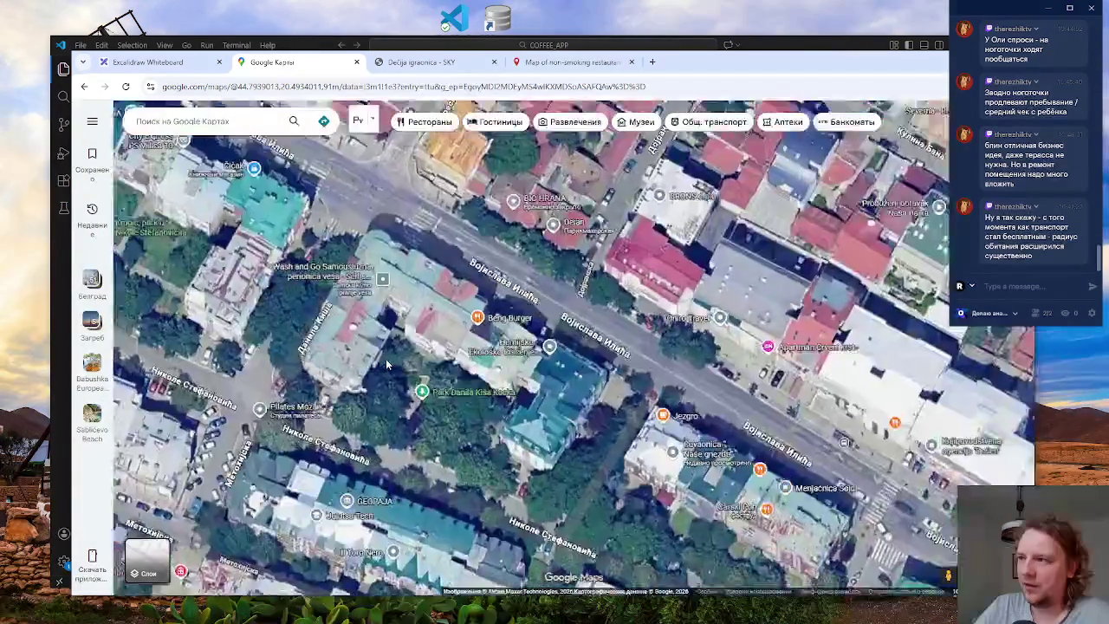
- Zoom out to district level and pan toward Zvezdara and Vračar
scroll(386, 359, up, 3)
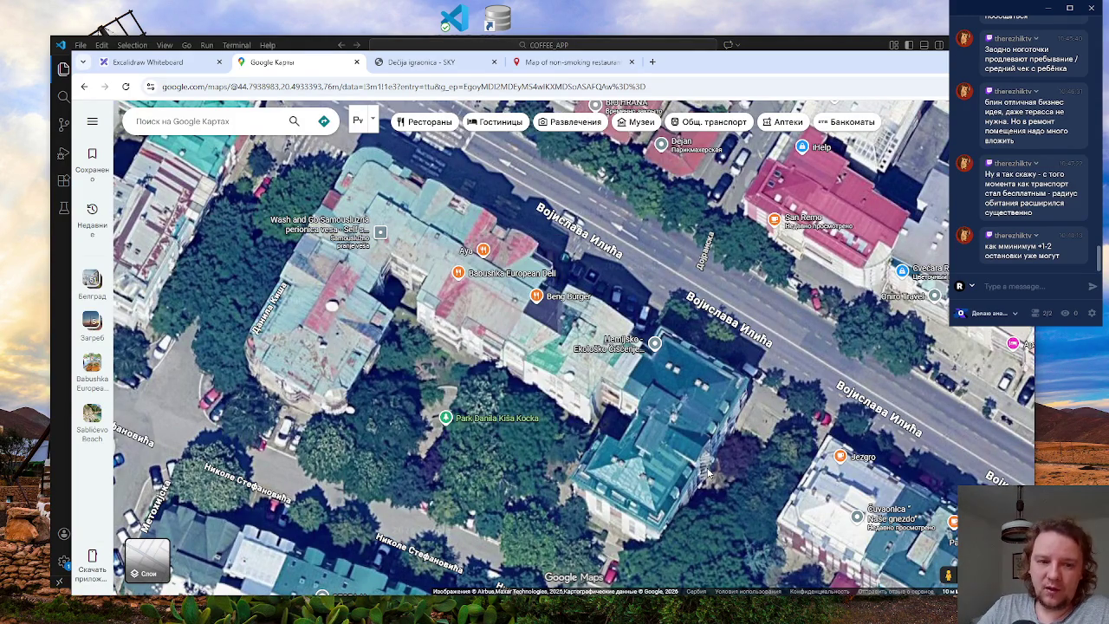
scroll(593, 446, down, 5)
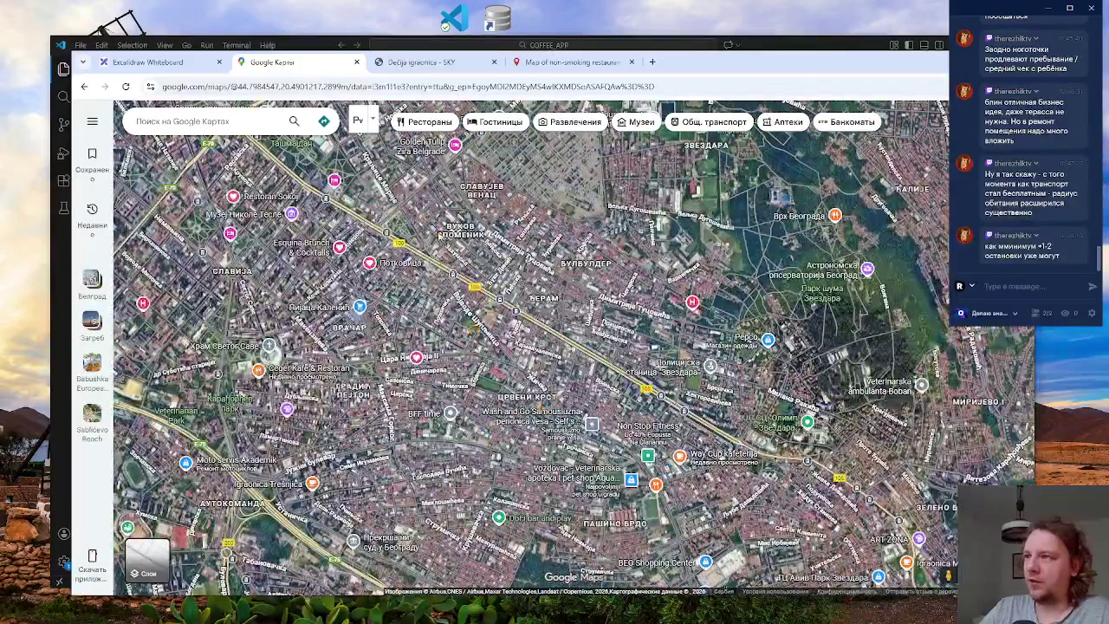
scroll(600, 434, up, 1)
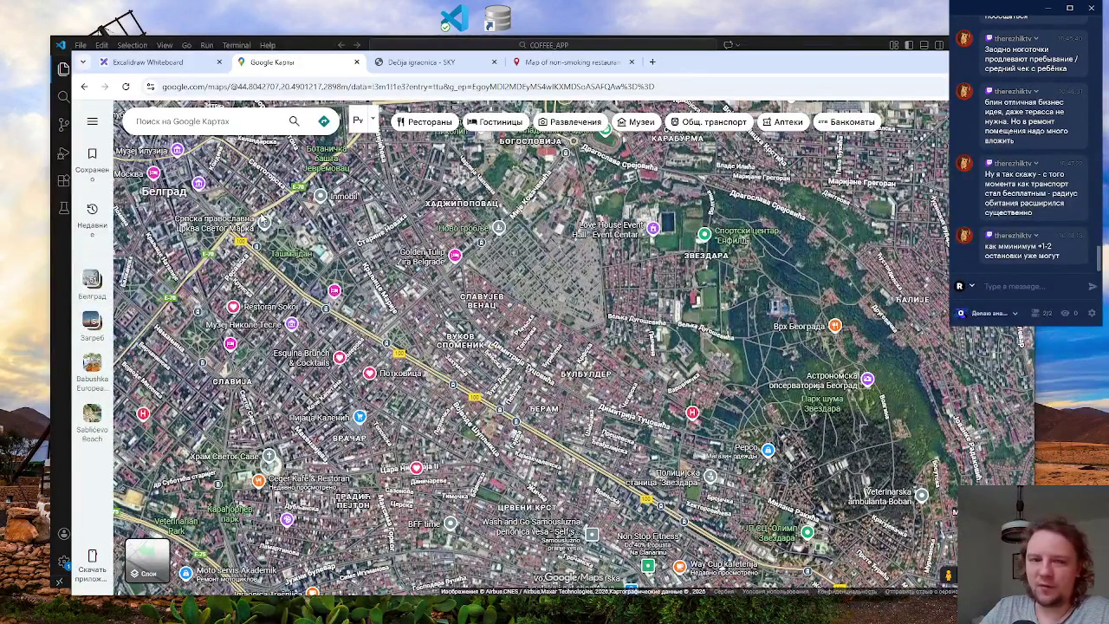
drag(609, 430, 529, 375)
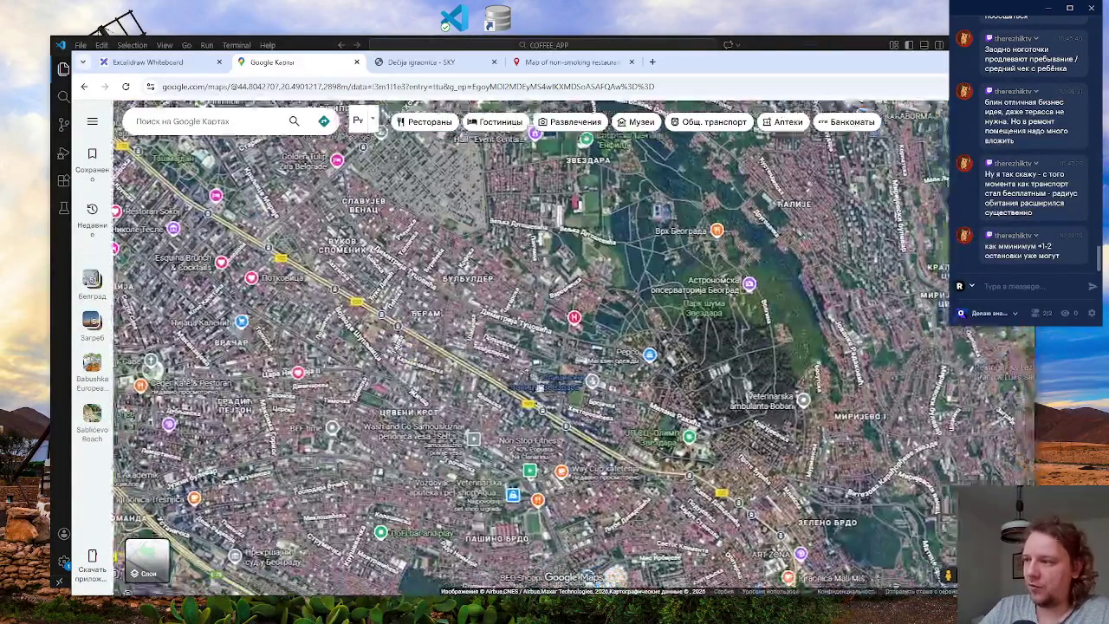
mouse_move(475, 473)
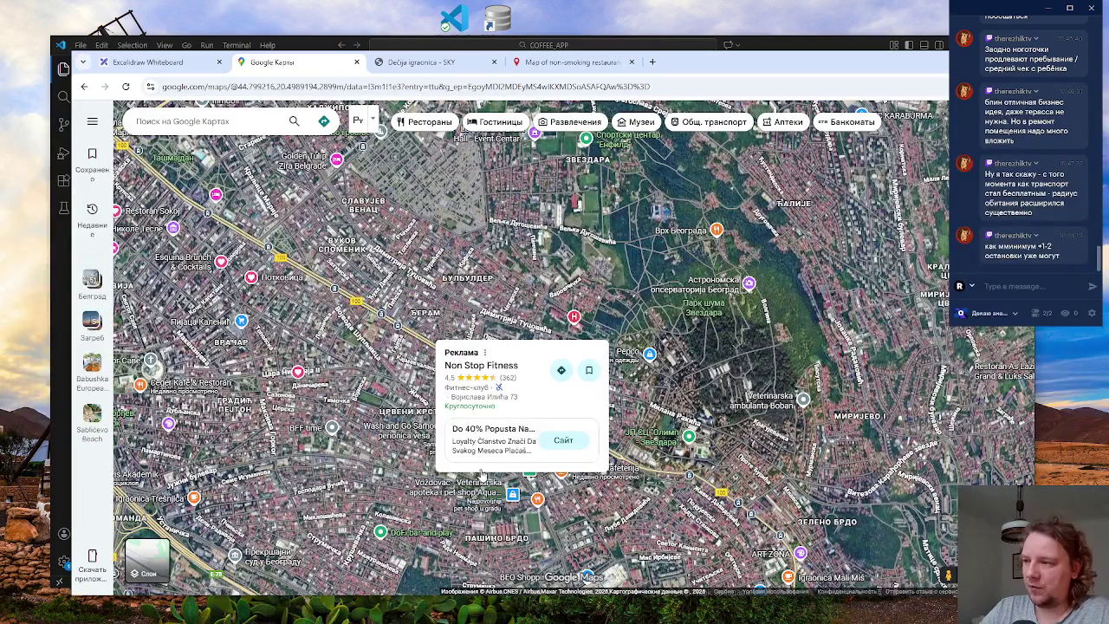
- Zoom back in on Vojislava Ilića near Beng Burger, Jezgro and Park Danila Kiša
scroll(483, 468, up, 2)
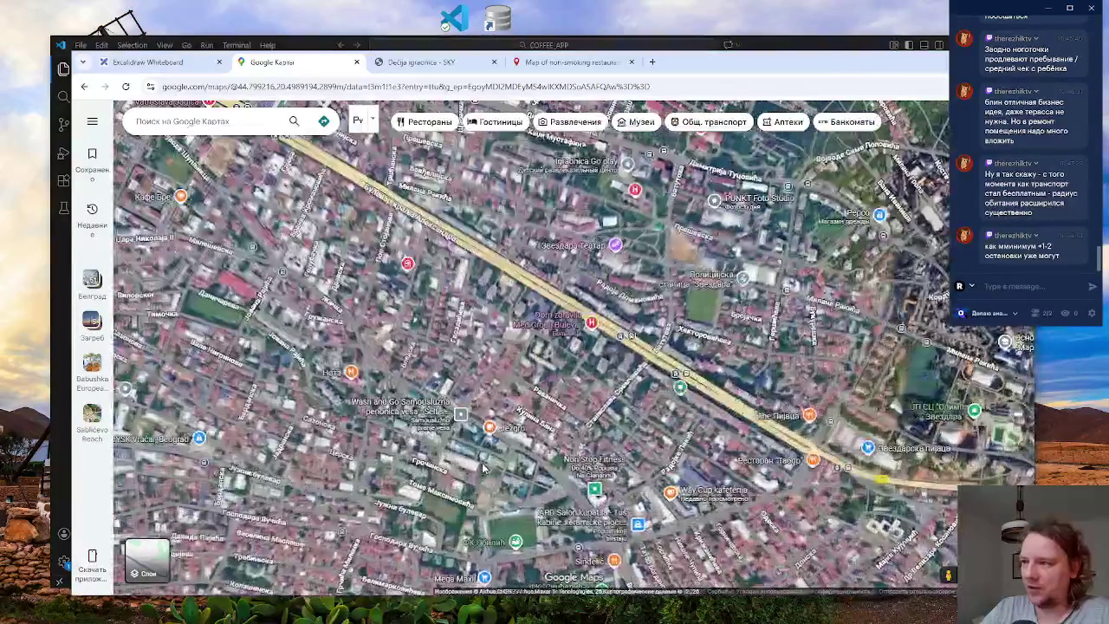
scroll(511, 452, up, 3)
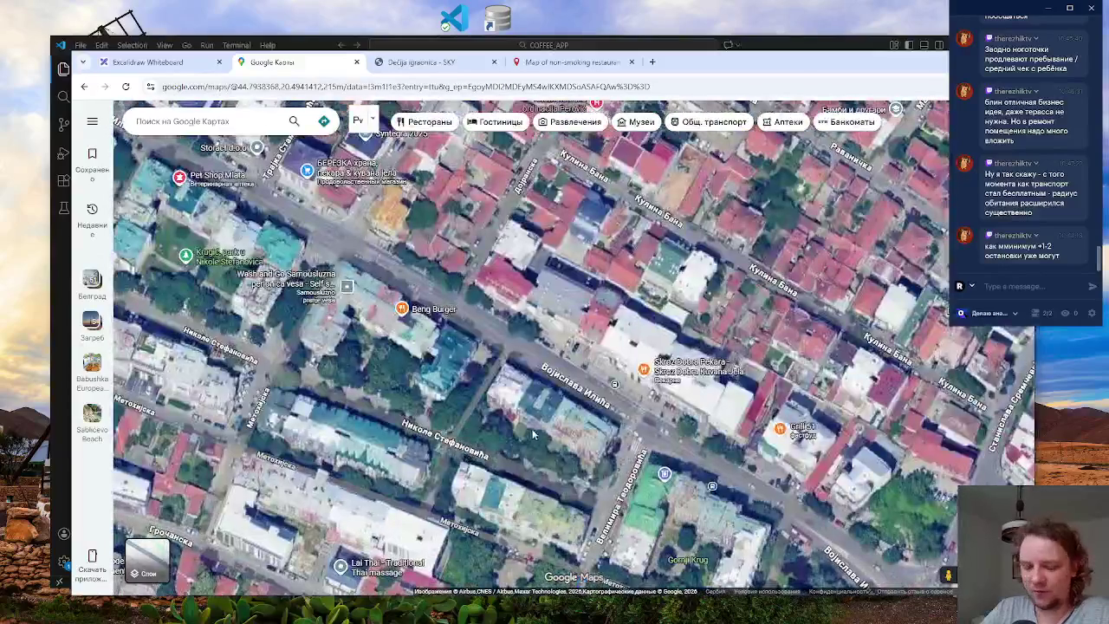
drag(532, 427, 500, 433)
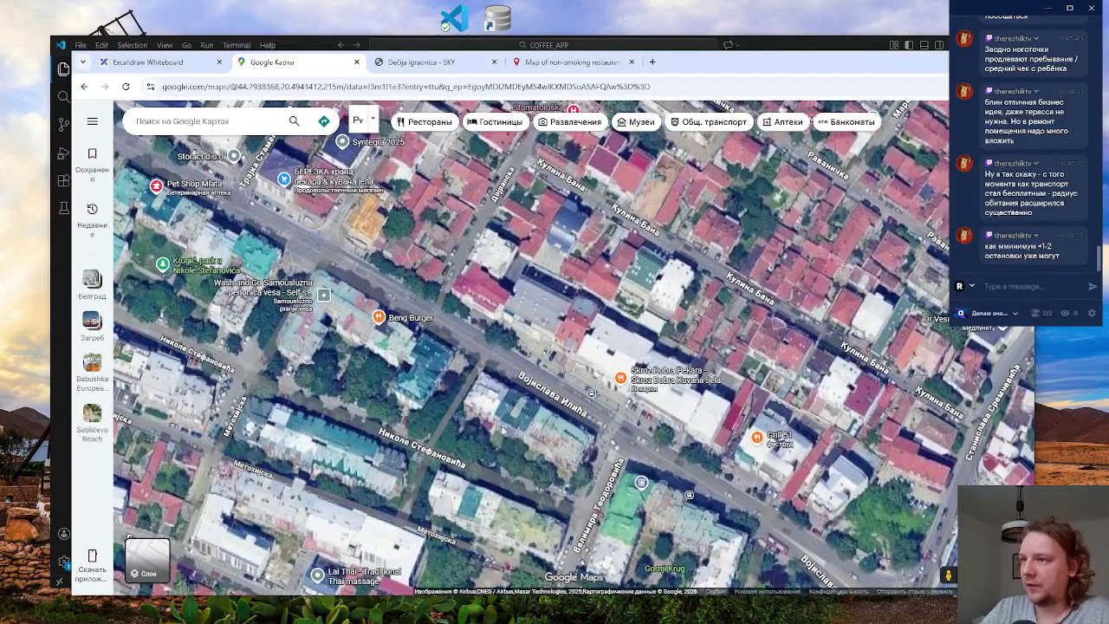
scroll(496, 437, up, 2)
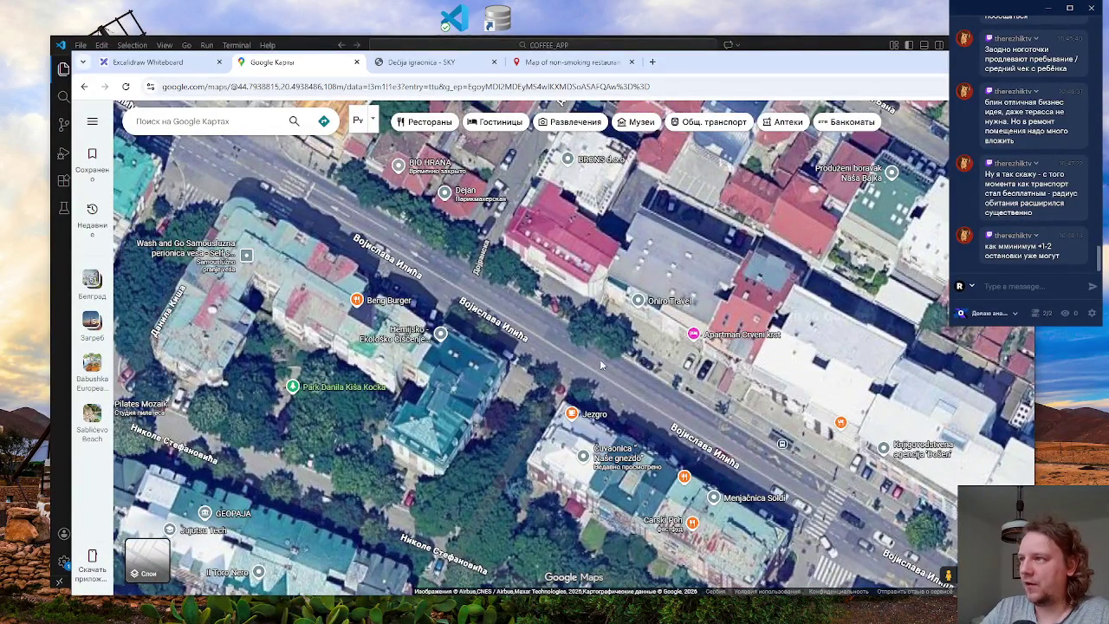
scroll(560, 301, down, 2)
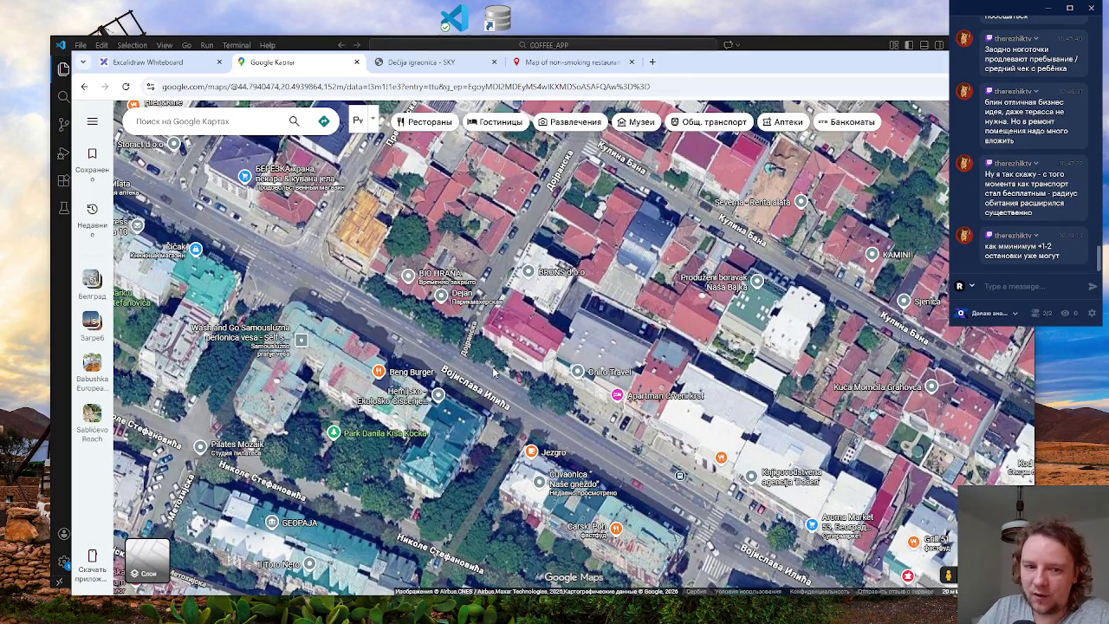
mouse_move(486, 296)
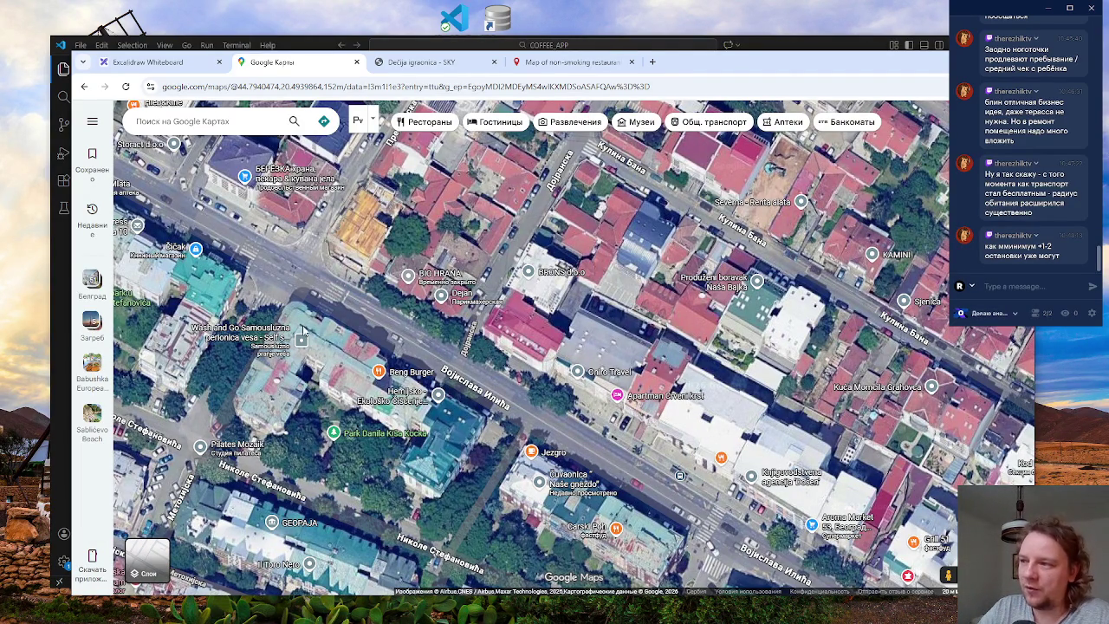
mouse_move(535, 451)
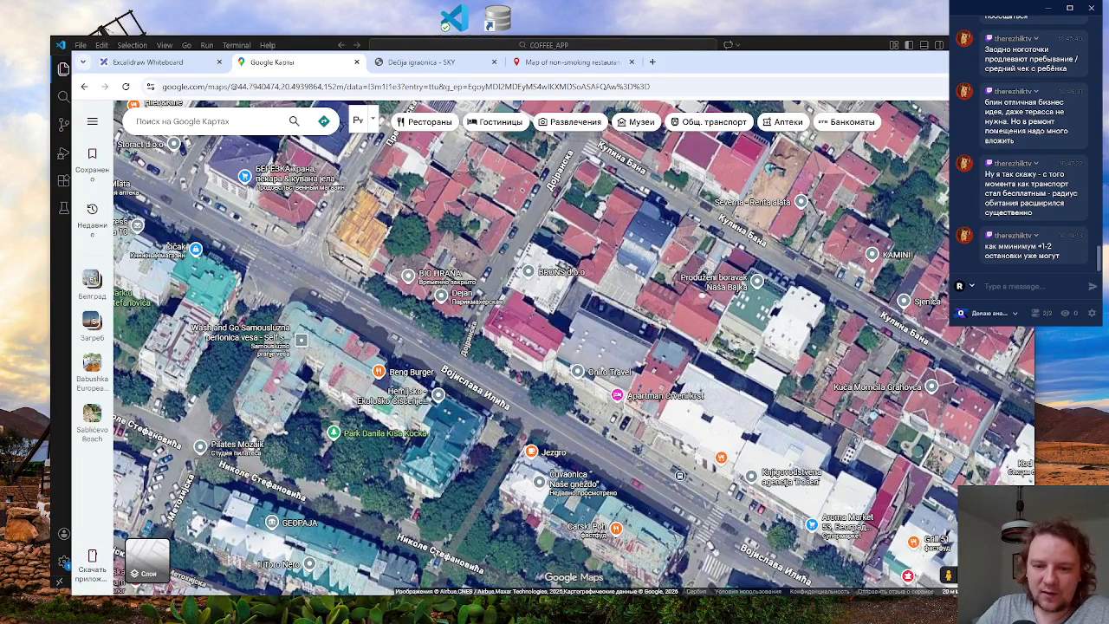
click(136, 63)
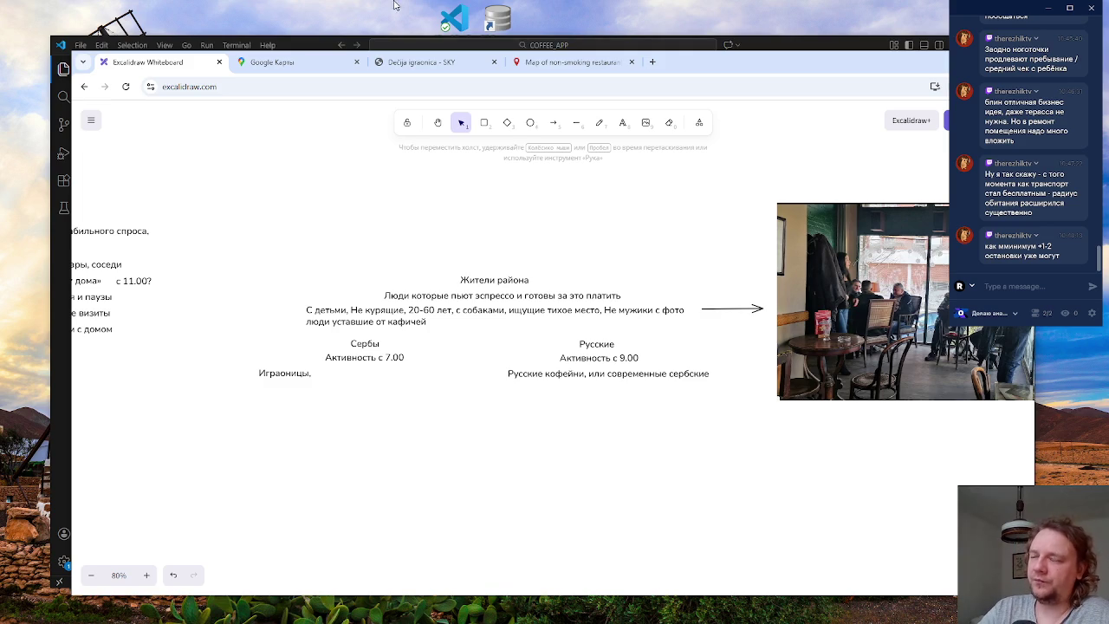
click(433, 65)
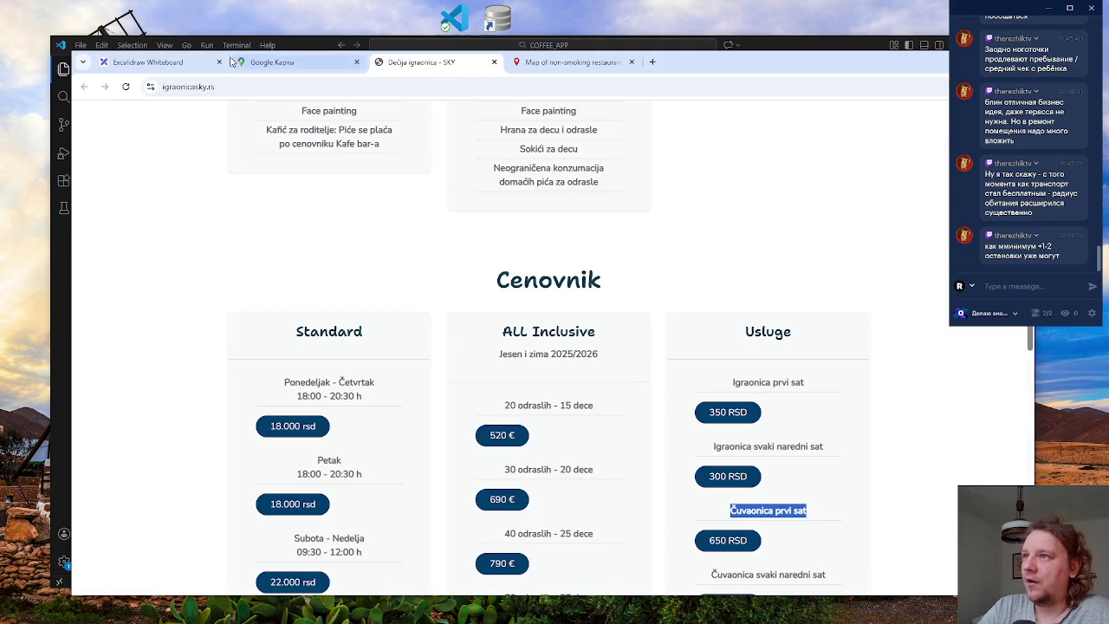
click(154, 66)
click(297, 61)
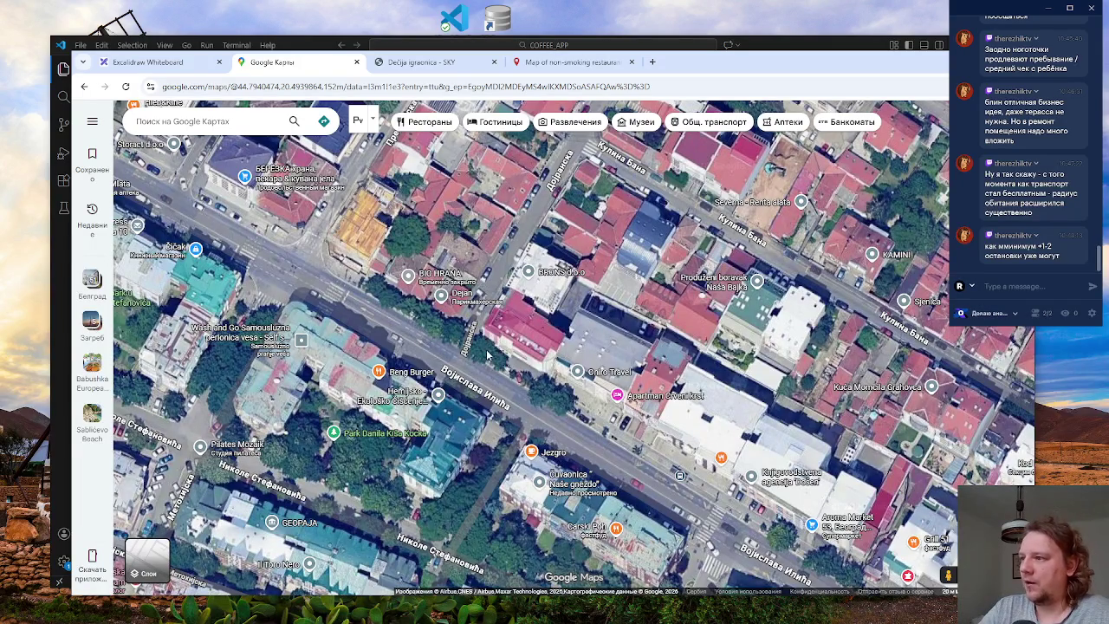
- Check and close the San Remo café details, then pan around Vojislava Ilića
drag(515, 372, 494, 371)
scroll(506, 366, up, 3)
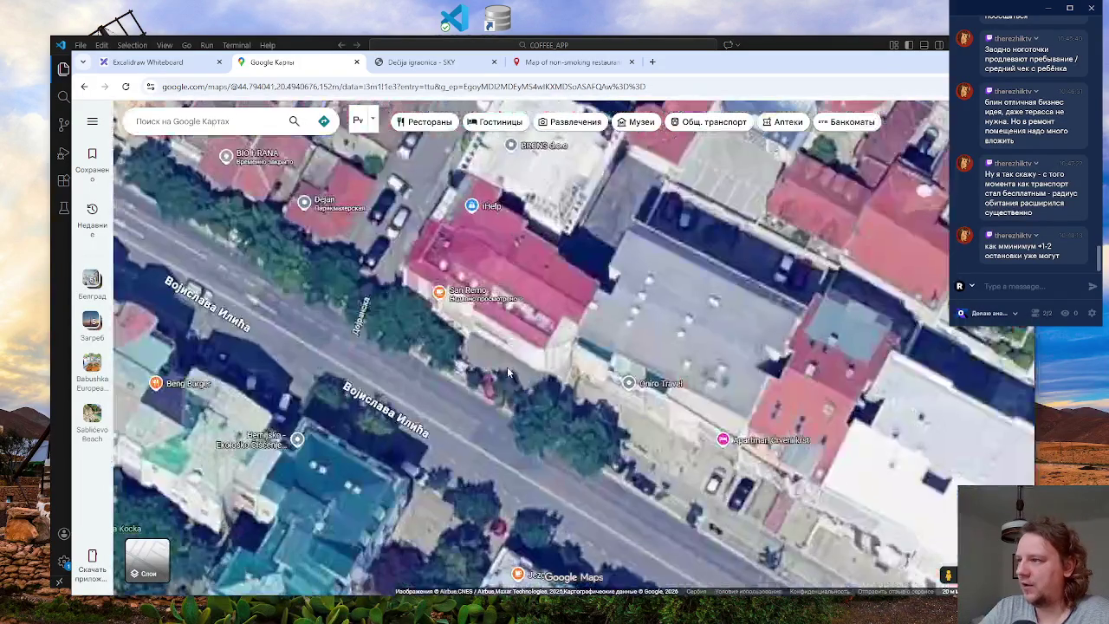
click(449, 295)
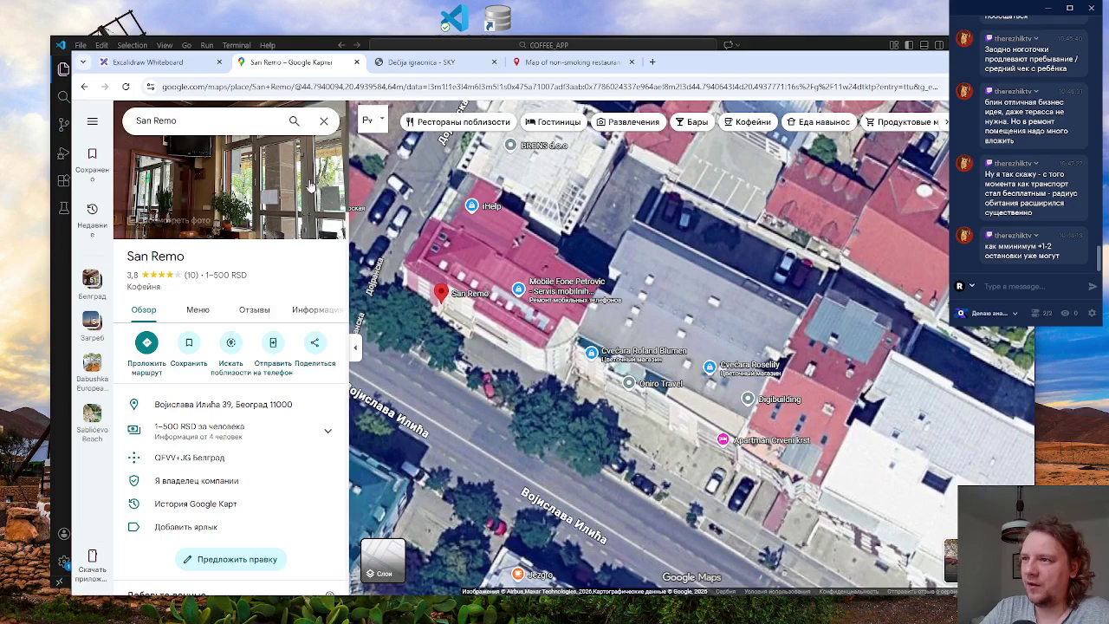
click(323, 121)
mouse_move(597, 446)
mouse_down()
mouse_move(507, 366)
mouse_move(649, 394)
mouse_move(685, 415)
mouse_up()
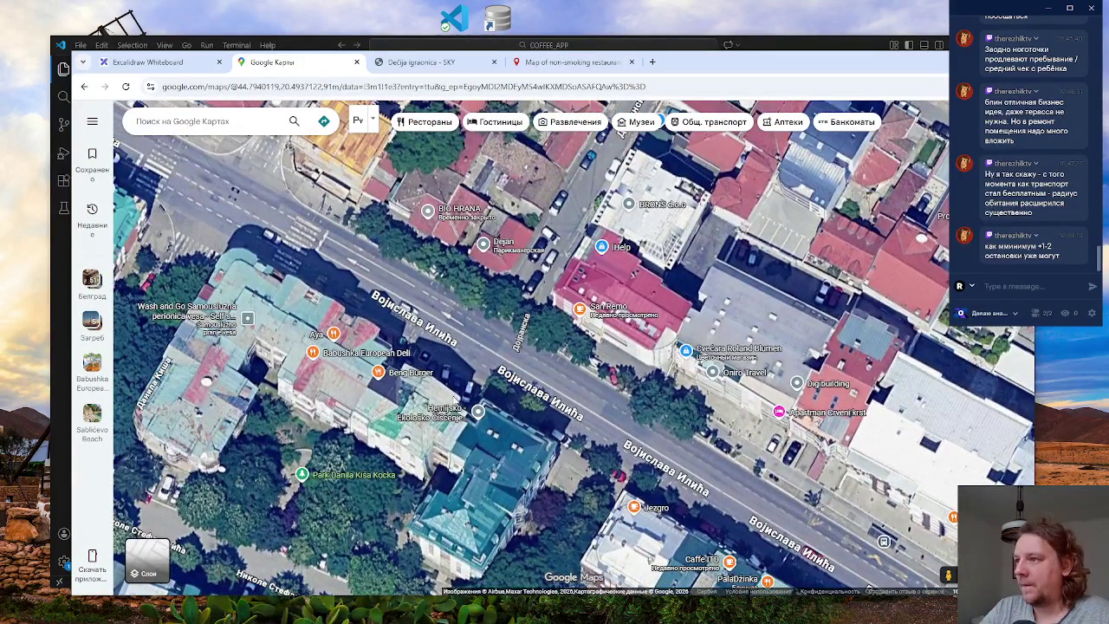
mouse_move(343, 271)
mouse_down()
mouse_move(520, 416)
mouse_move(300, 253)
mouse_up()
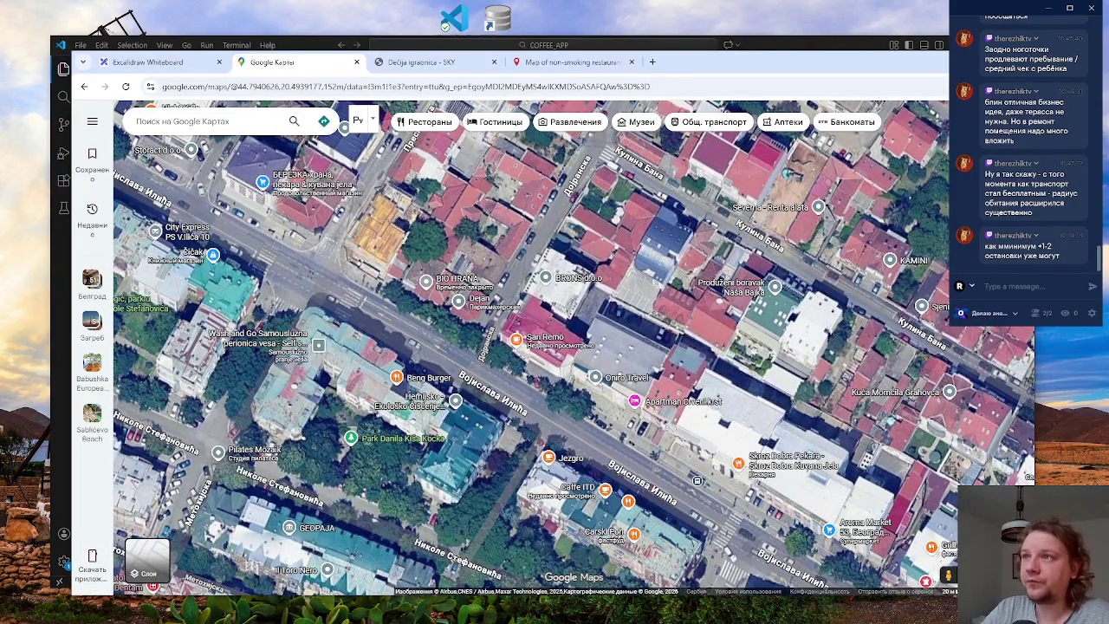
click(143, 63)
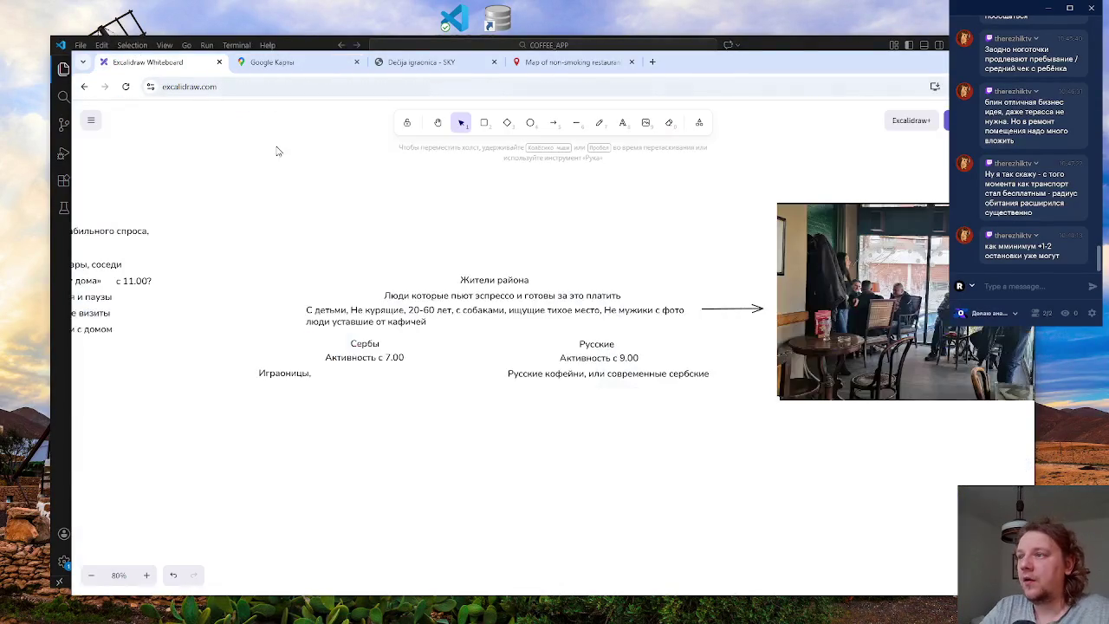
- Append 'Заведение в радиусе 100 метров' to the Играоницы note under Сербы
double_click(286, 372)
double_click(286, 372)
click(323, 373)
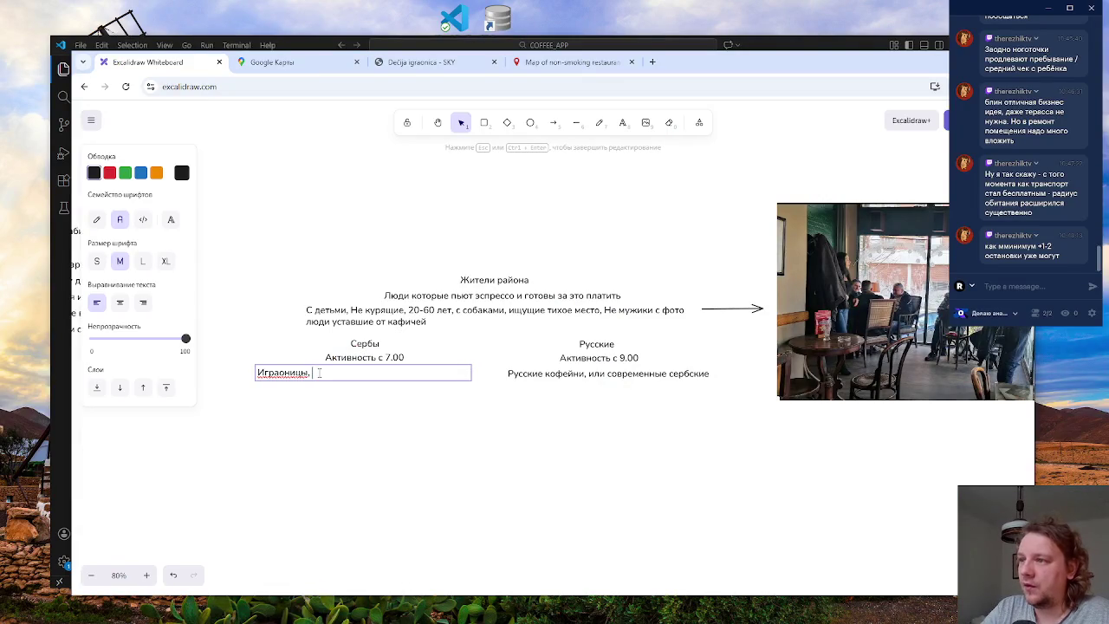
text(Радиус)
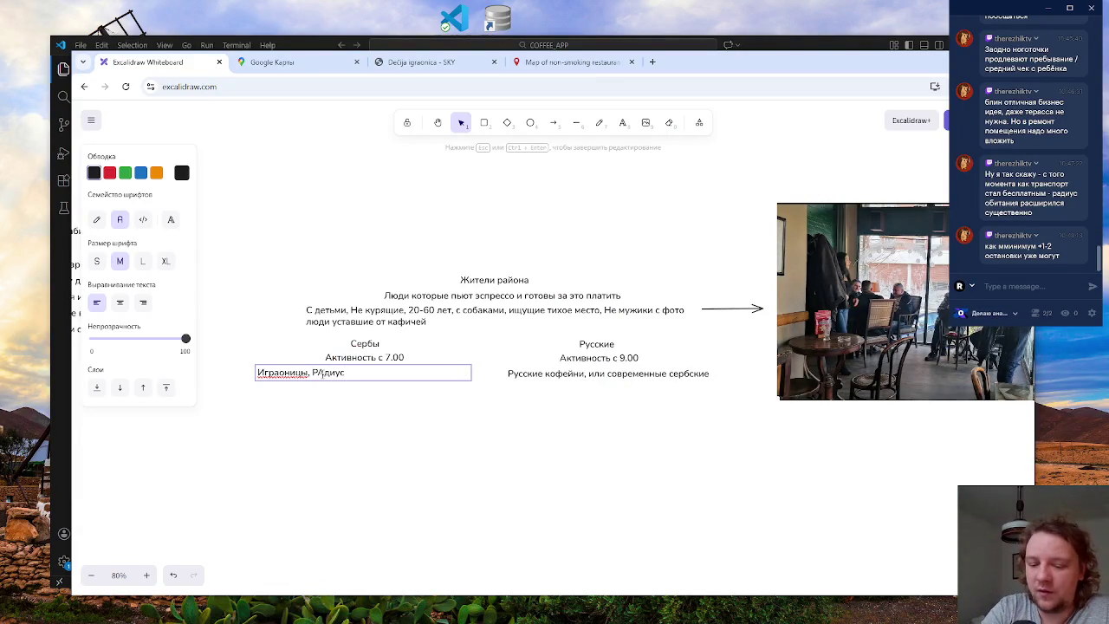
key(BackSpace)
key(BackSpace)
key(BackSpace)
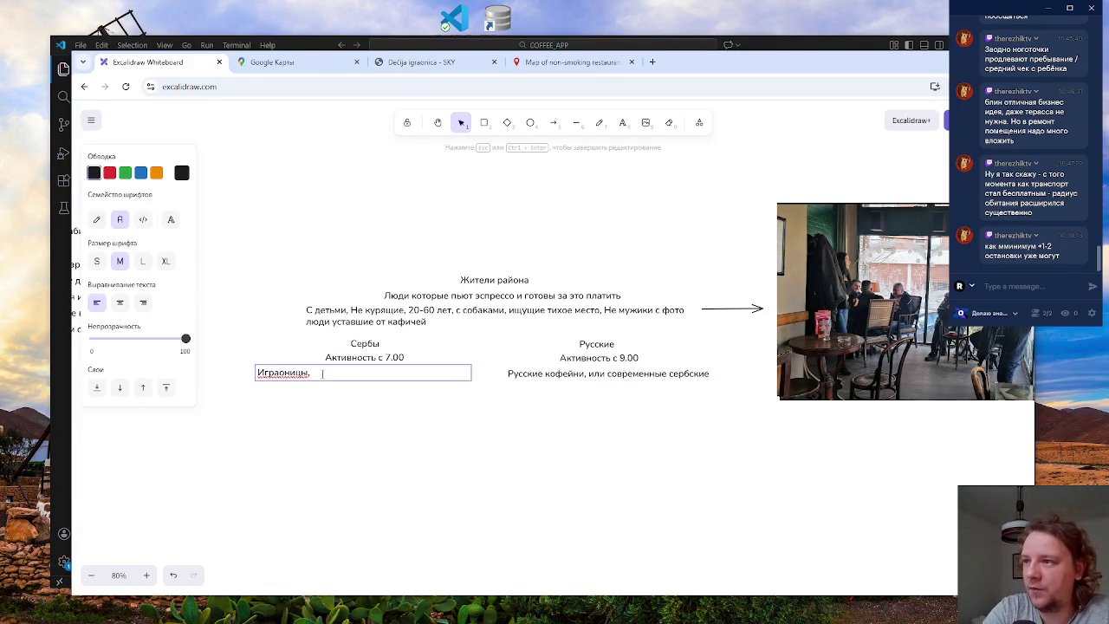
text(З)
key(BackSpace)
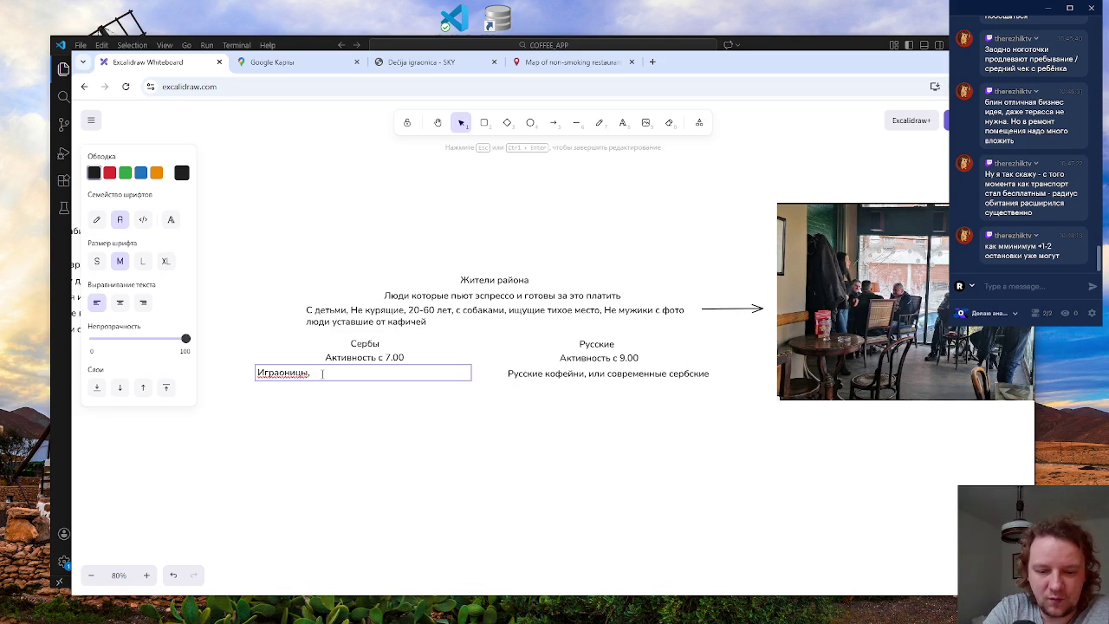
text(Запедение в р)
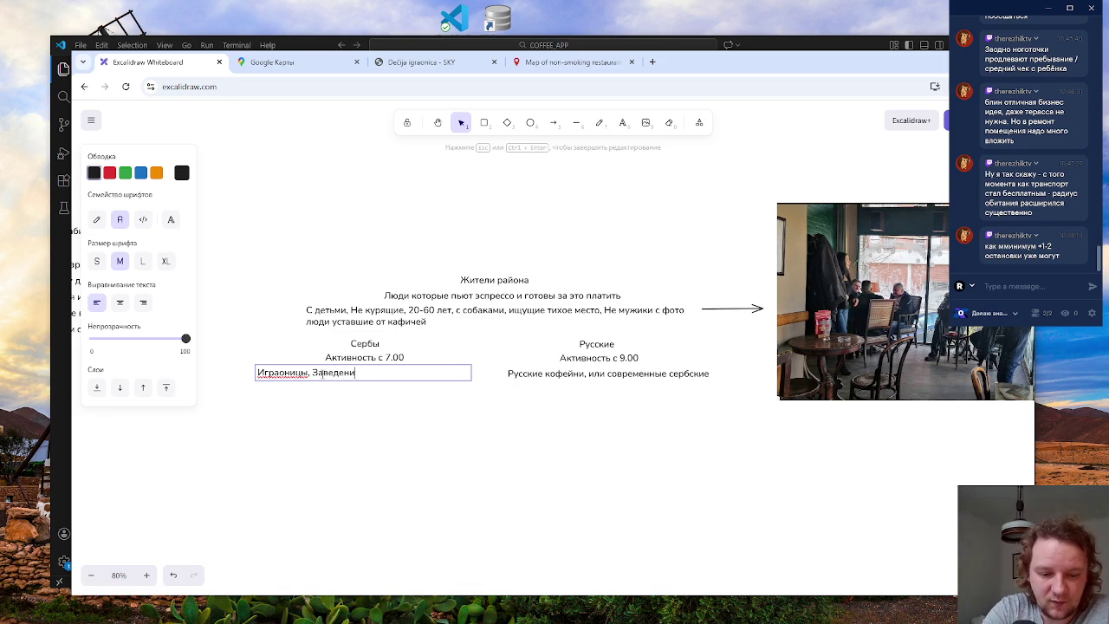
text(адиу)
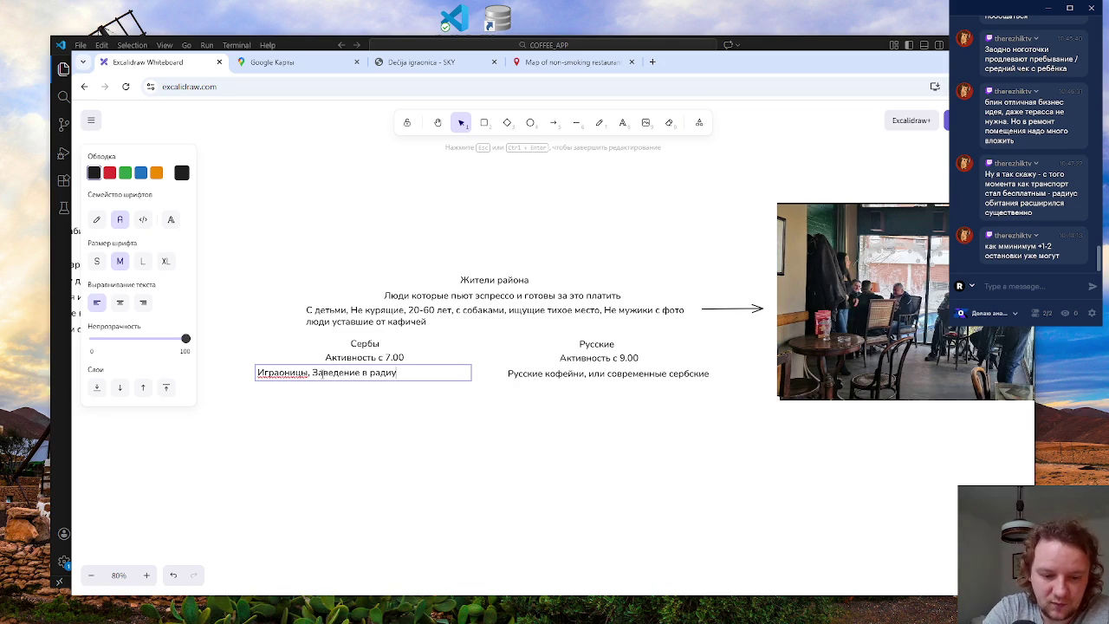
text(се 100 мето)
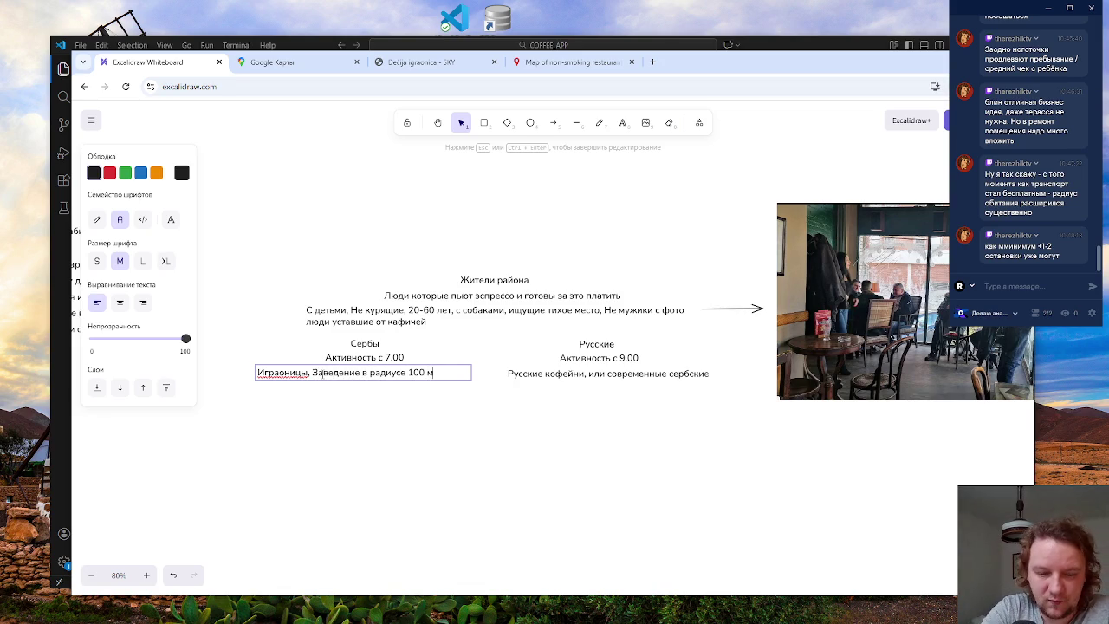
key(BackSpace)
text(ров)
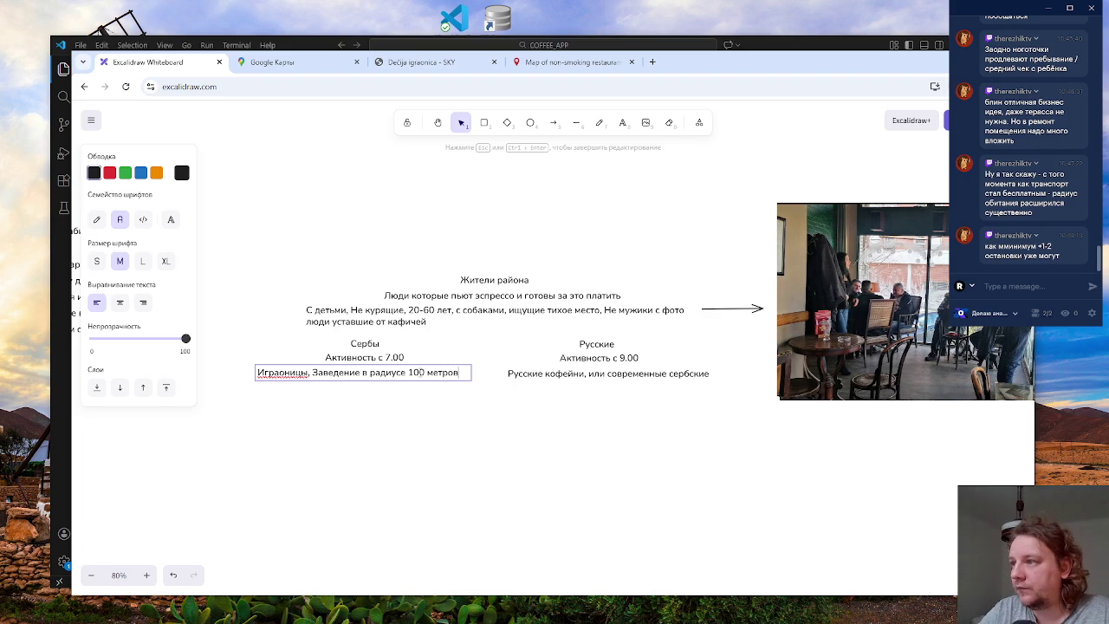
- Change the note's radius from 100 to 150 metres and finish editing
click(418, 373)
key(BackSpace)
text(5)
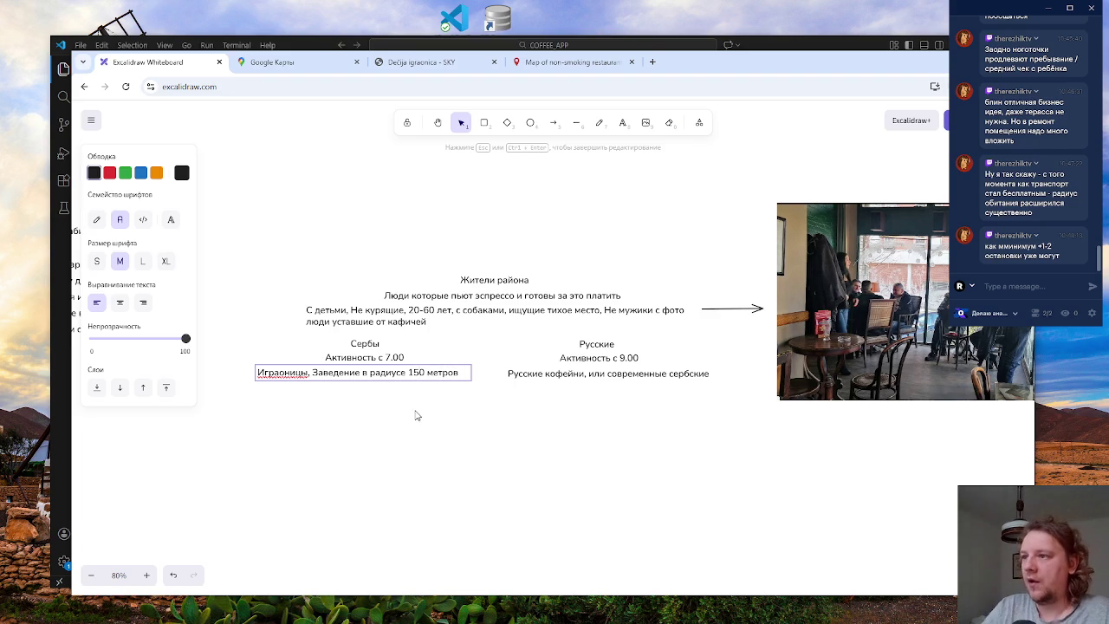
click(419, 415)
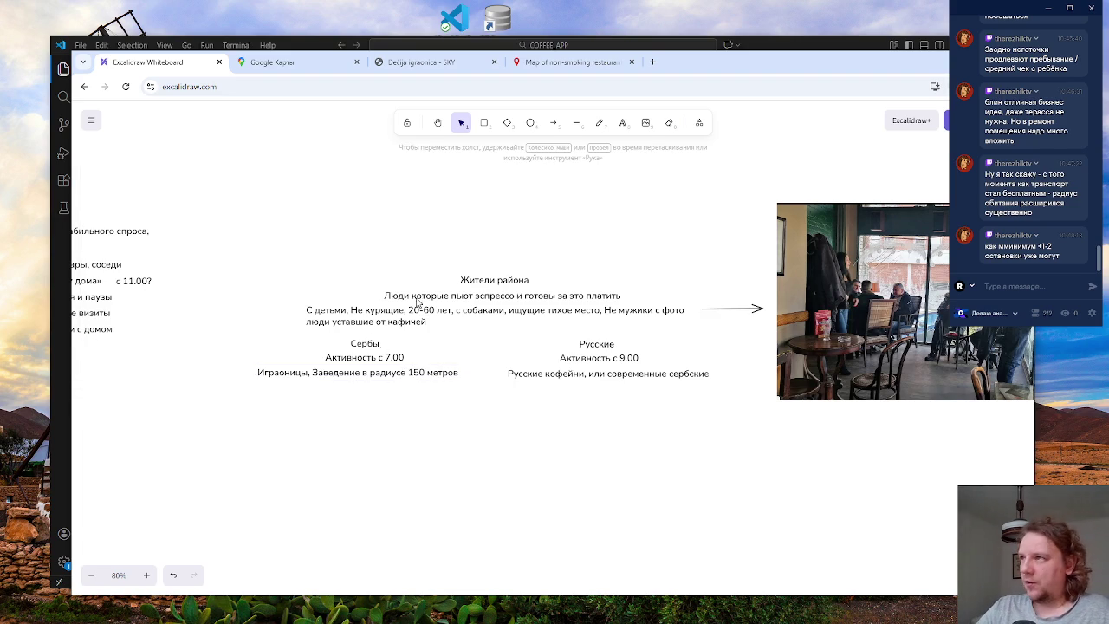
click(307, 64)
- Open the БЕРЁЗКА shop's place details and page through its photo gallery
scroll(603, 358, up, 2)
click(605, 355)
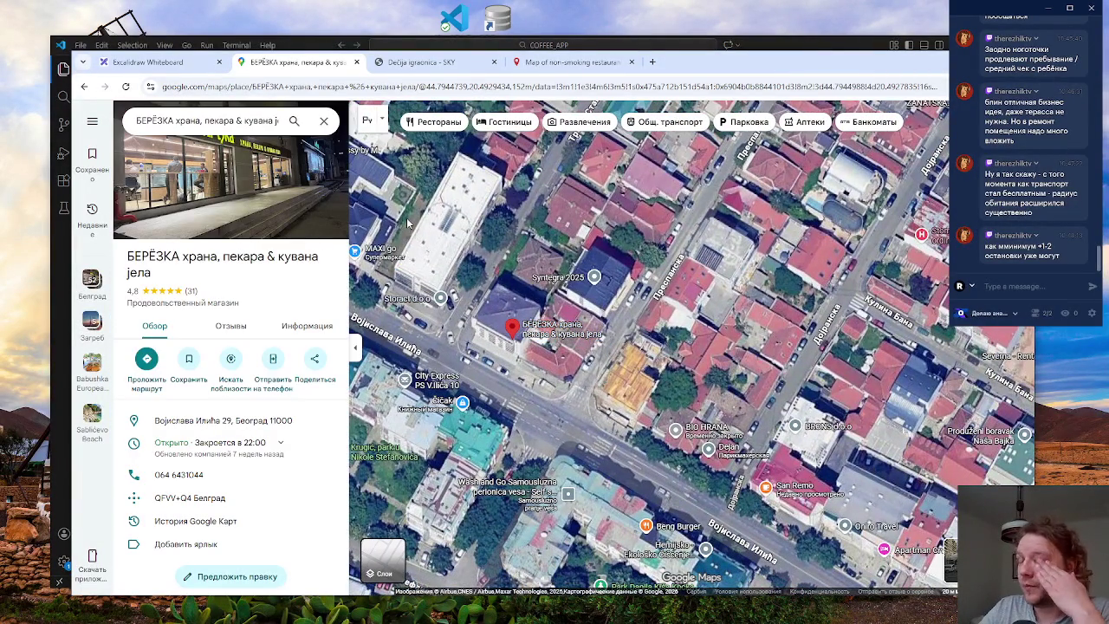
click(264, 191)
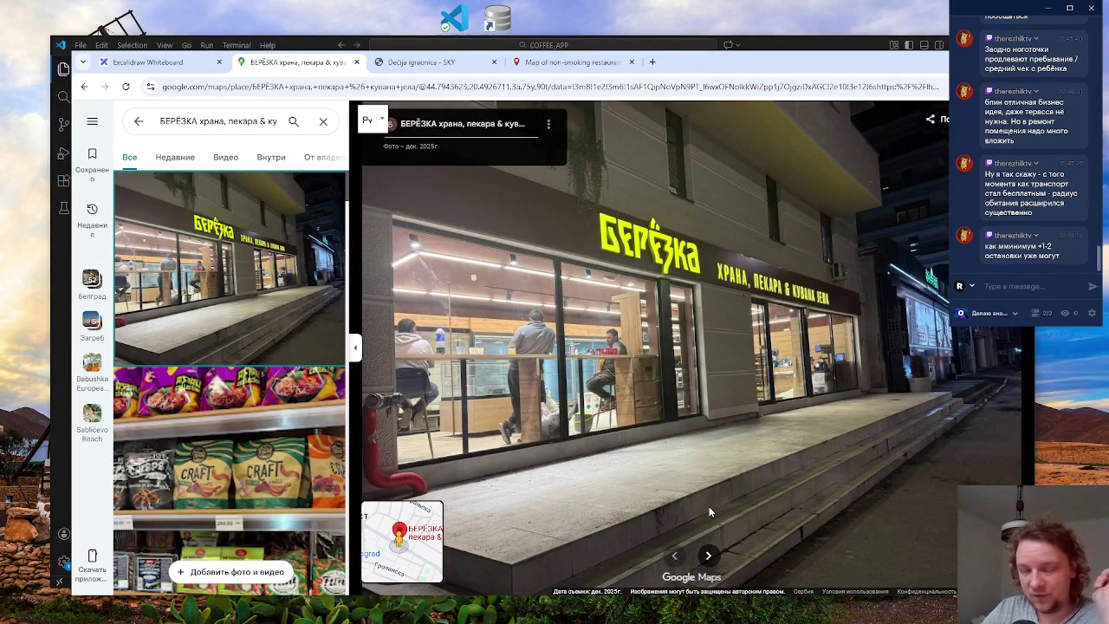
click(709, 556)
click(708, 556)
click(709, 557)
click(708, 557)
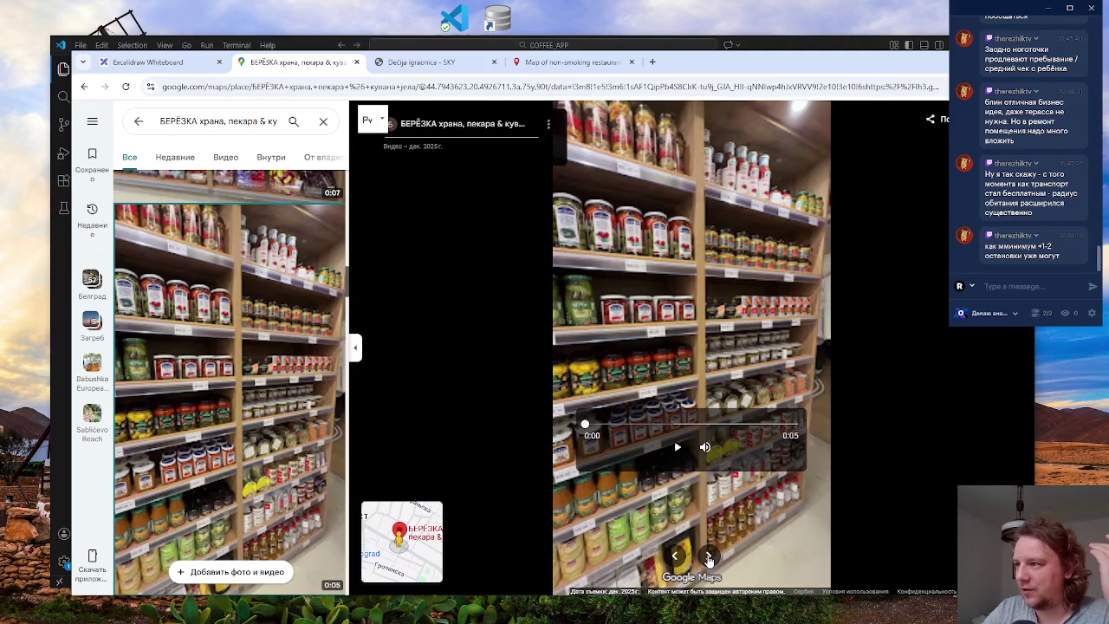
click(709, 557)
click(708, 557)
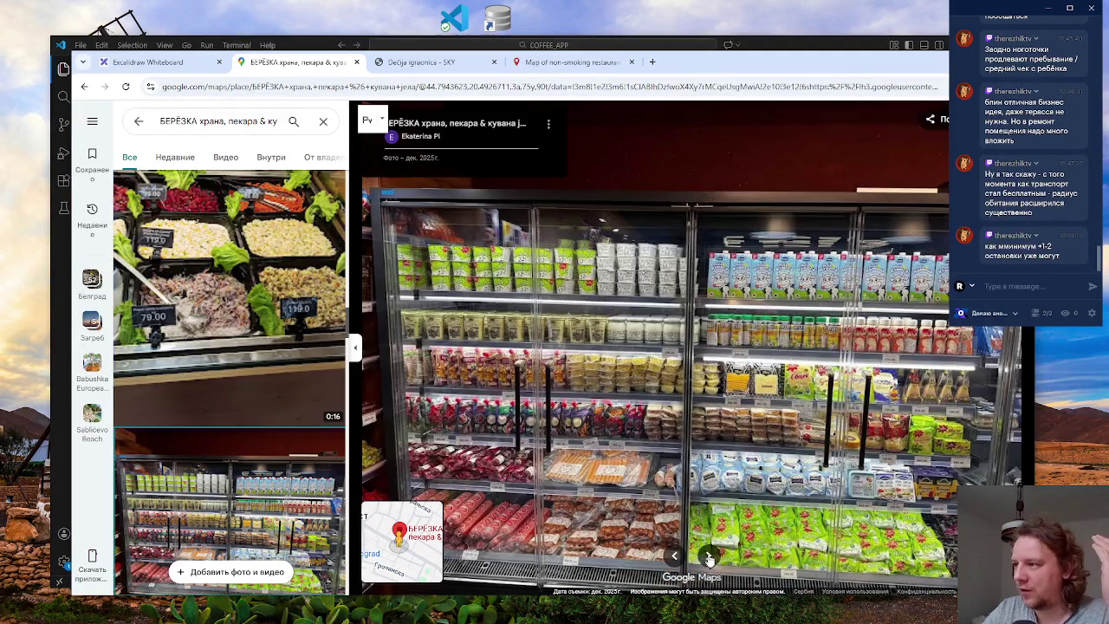
click(708, 557)
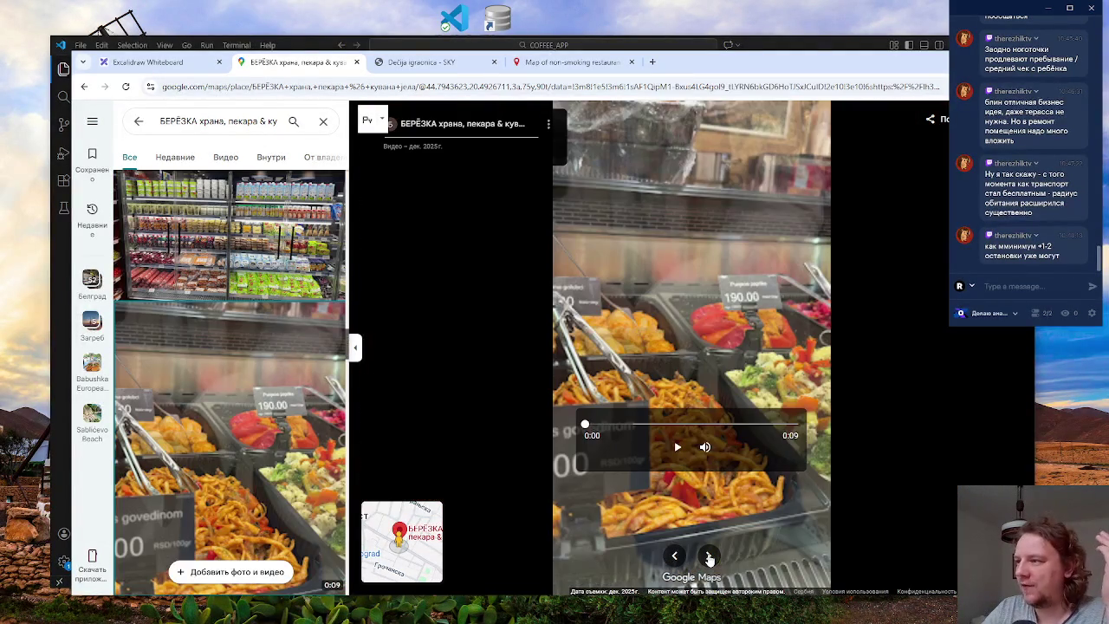
click(709, 557)
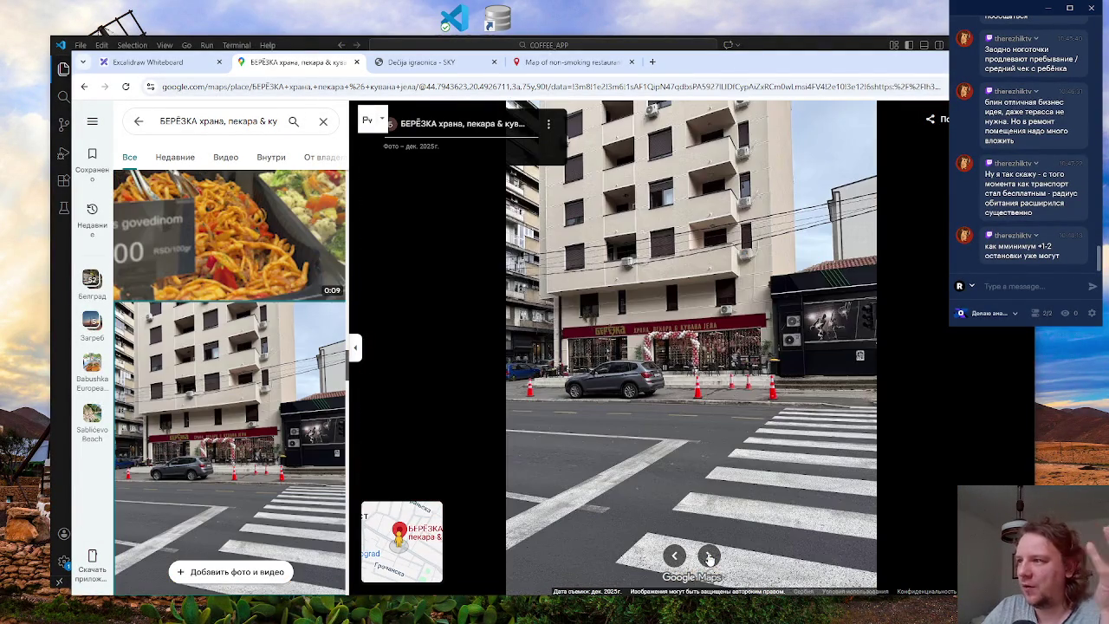
click(709, 557)
click(708, 557)
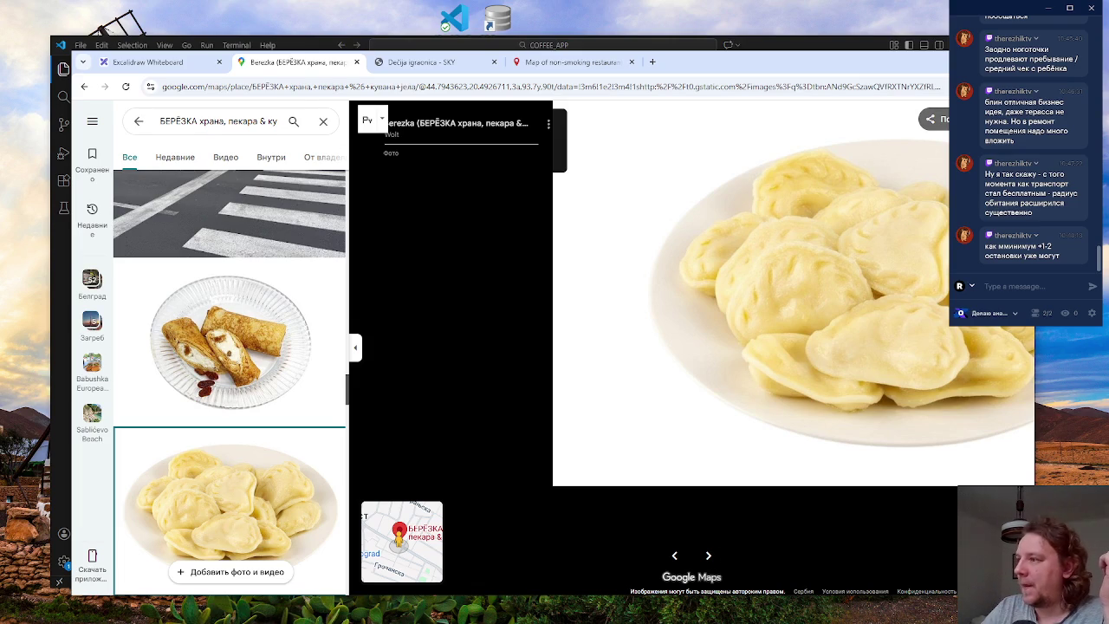
click(708, 557)
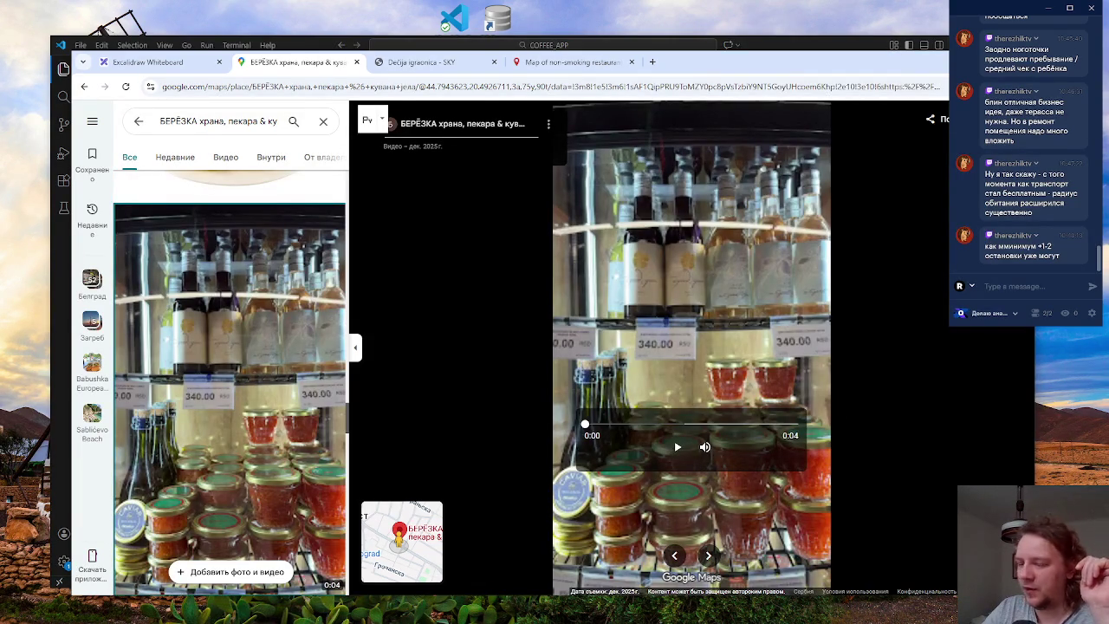
key(Escape)
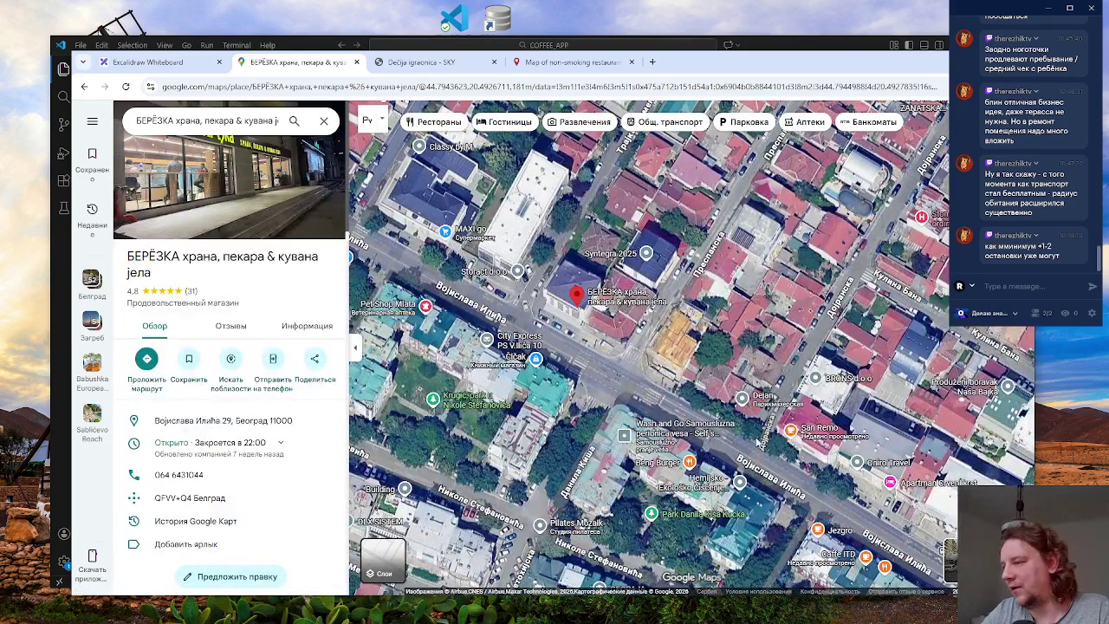
- Shift the map to the neighbouring blocks and close the БЕРЁЗКА place details
scroll(755, 457, down, 2)
mouse_move(659, 443)
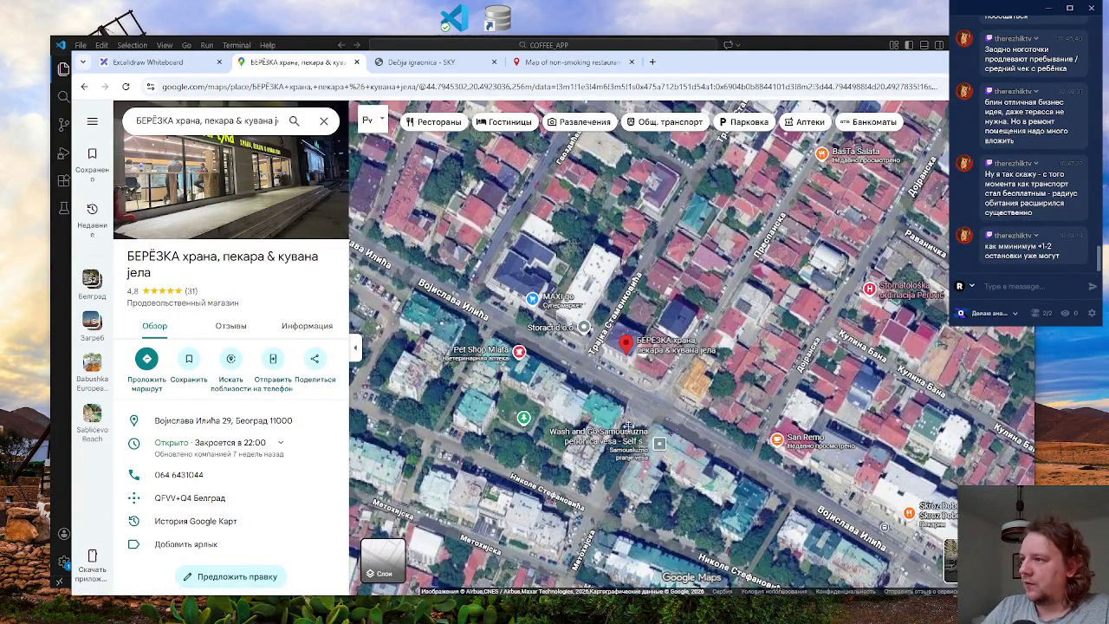
drag(641, 391, 492, 373)
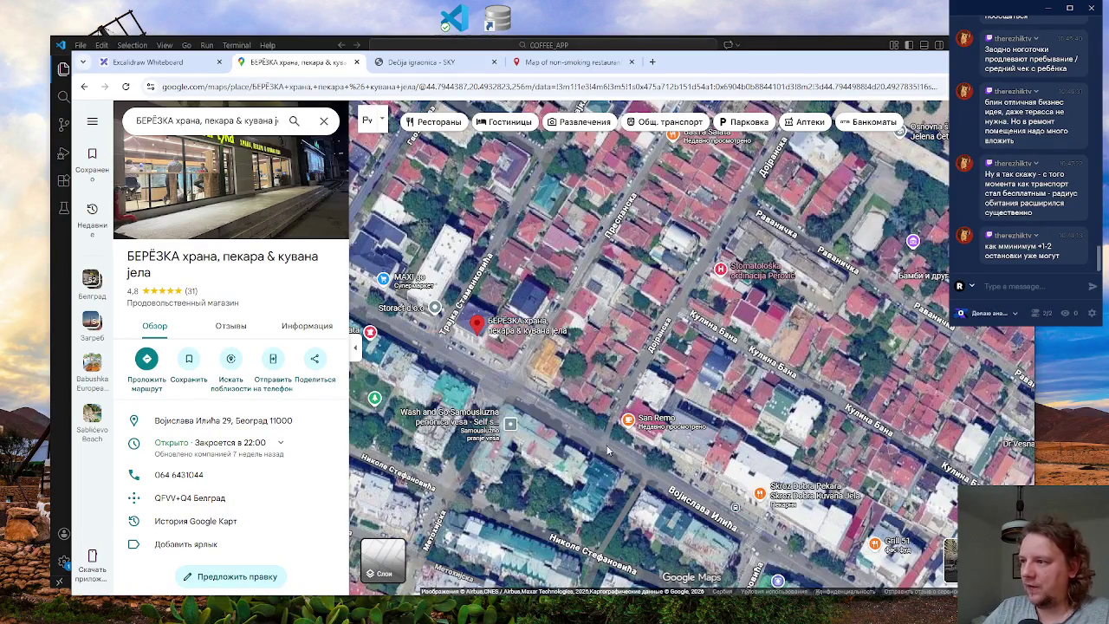
key(Escape)
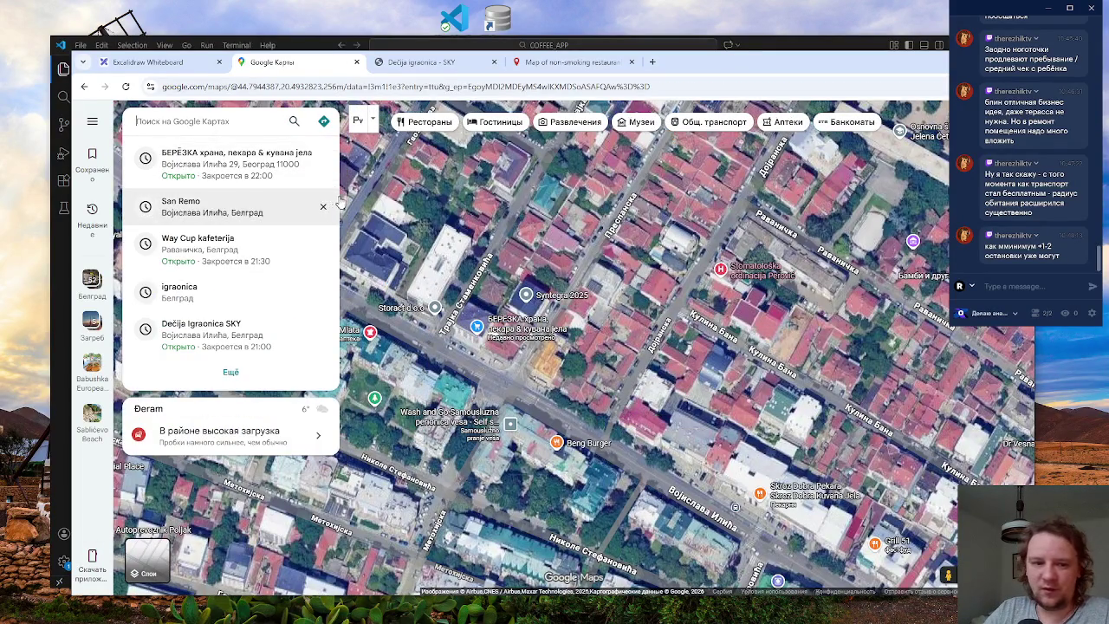
drag(614, 438, 557, 404)
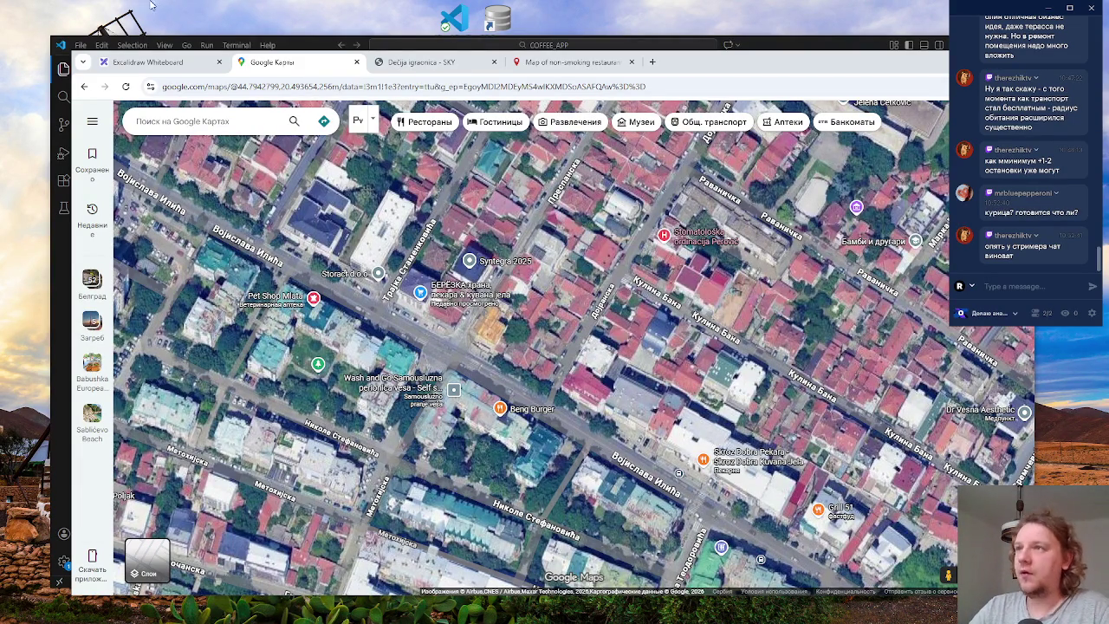
click(92, 61)
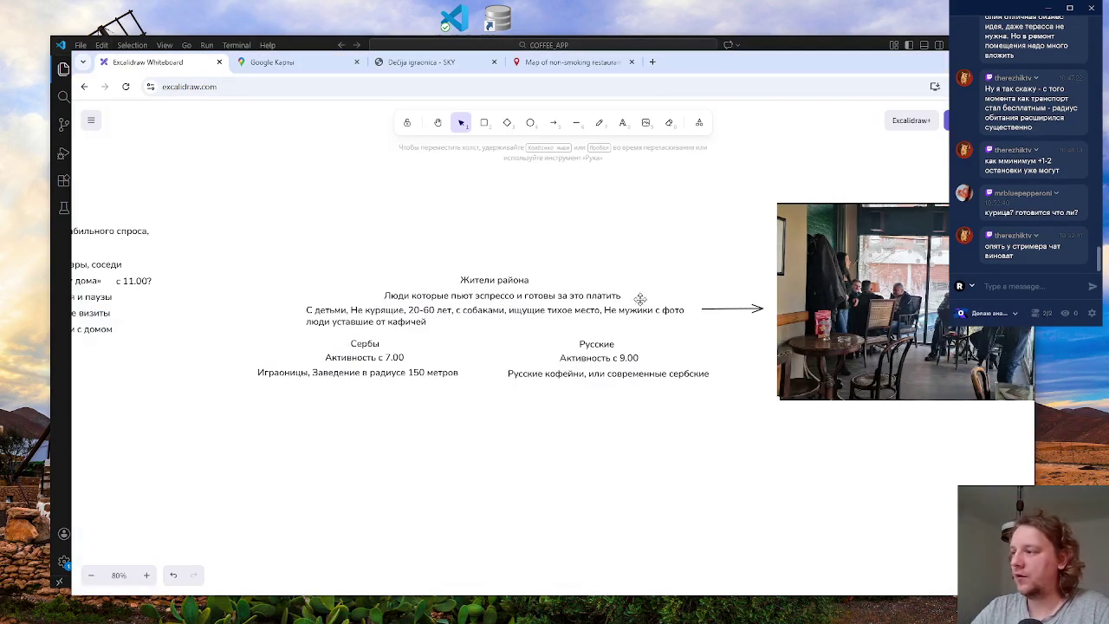
- Add a second line reading 'Радиус 500' to the Russian cafés note
click(705, 373)
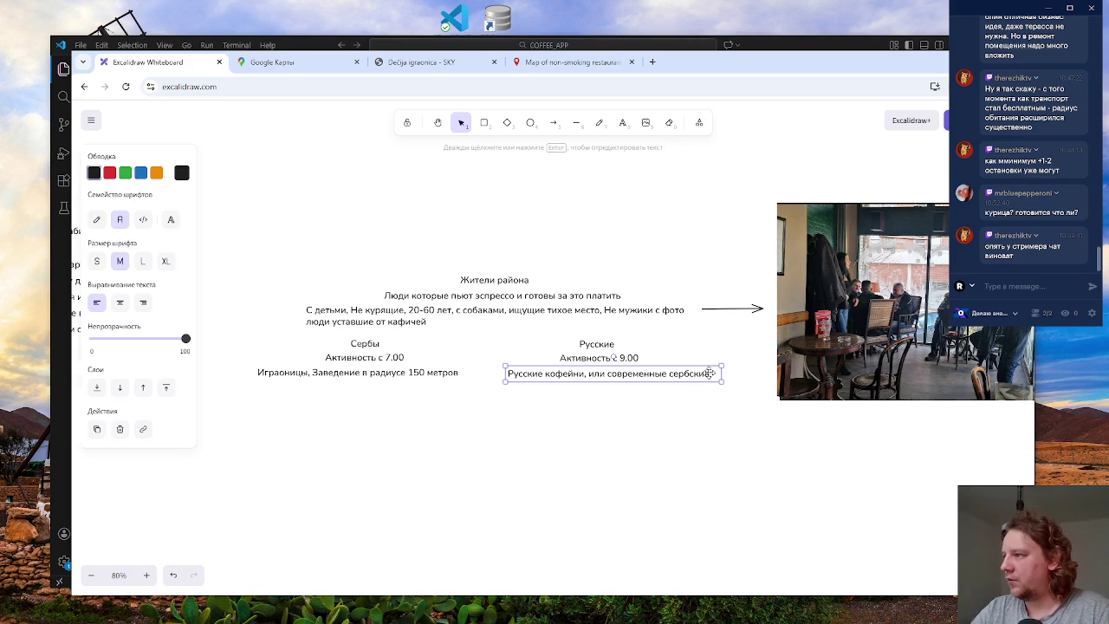
double_click(708, 373)
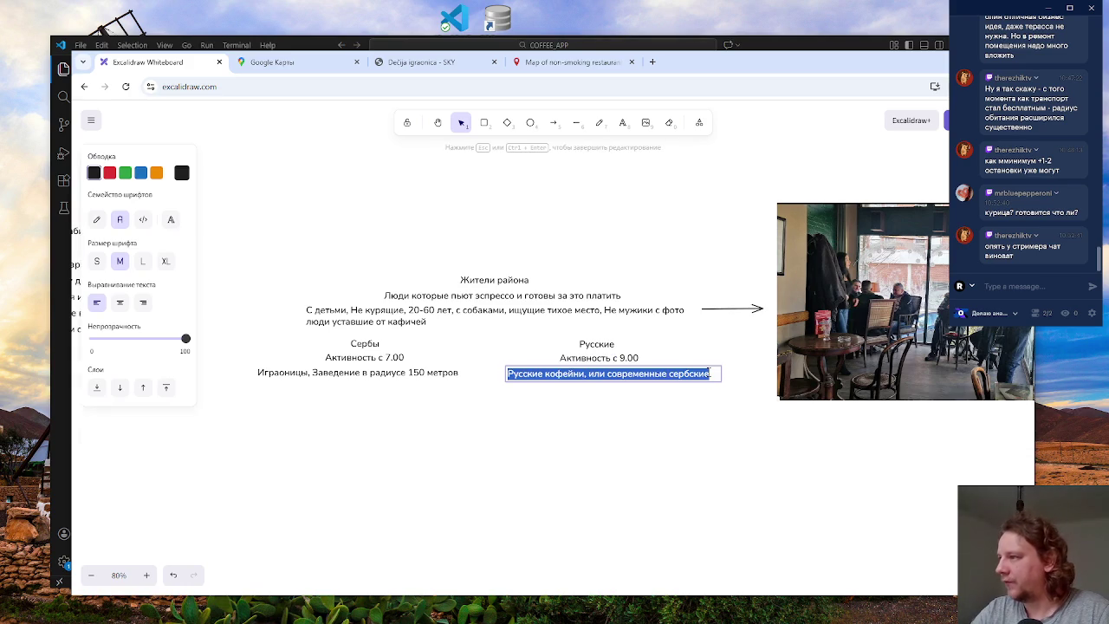
click(710, 372)
key(Return)
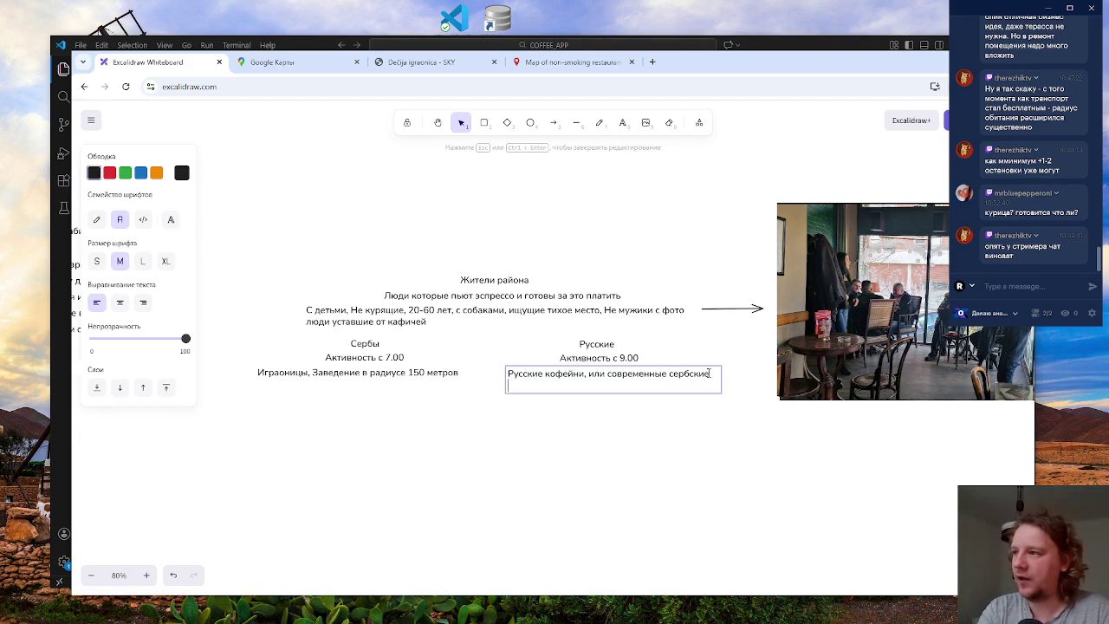
text(Готвы)
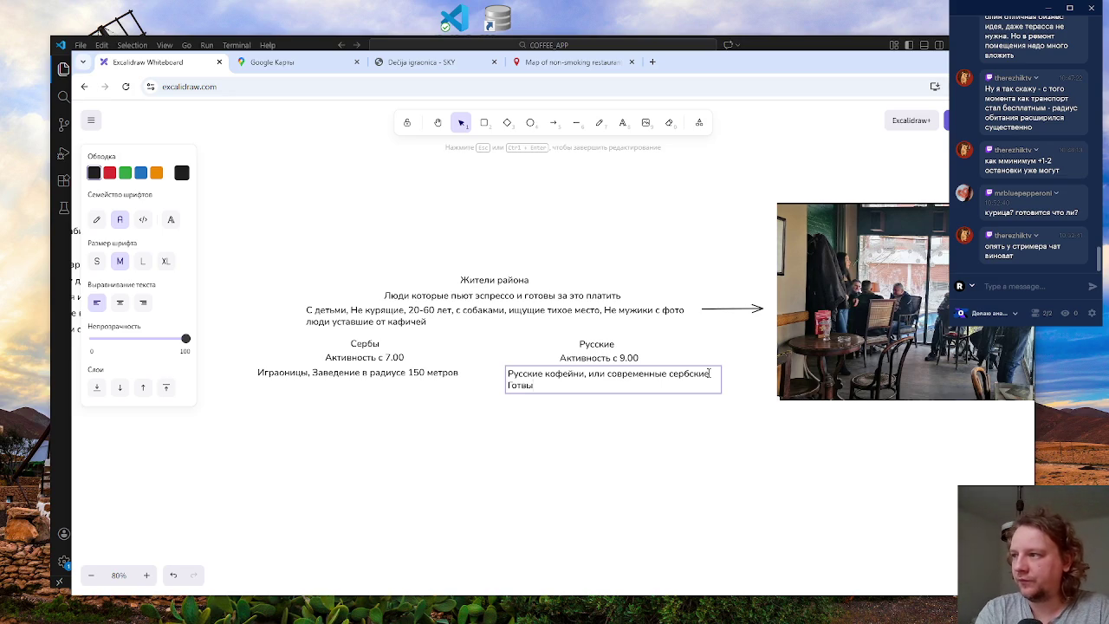
key(BackSpace)
key(BackSpace)
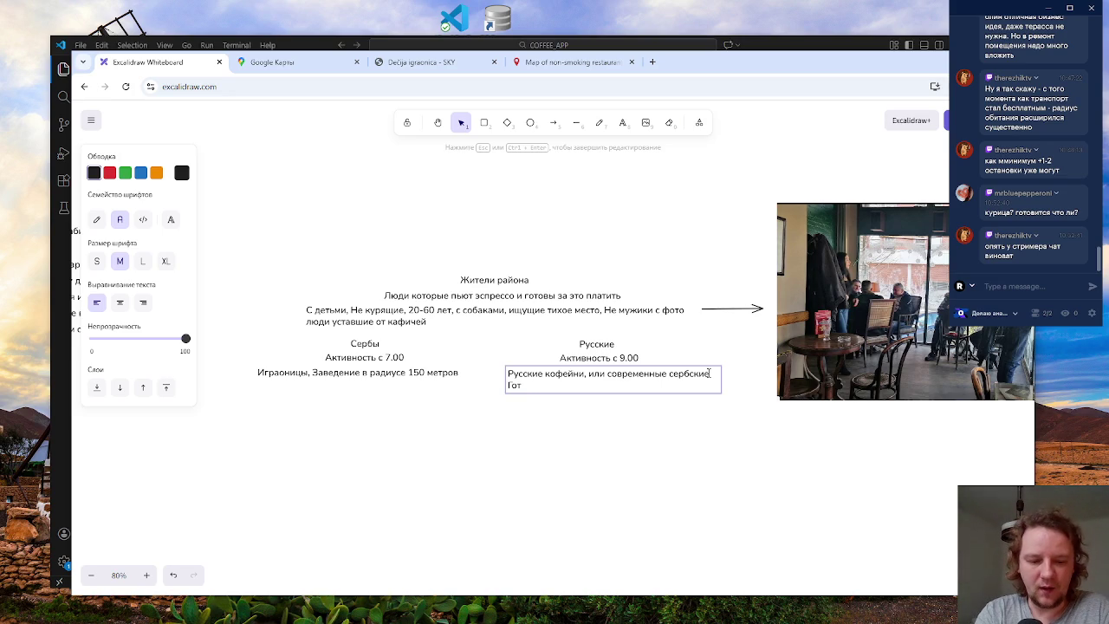
text(овы)
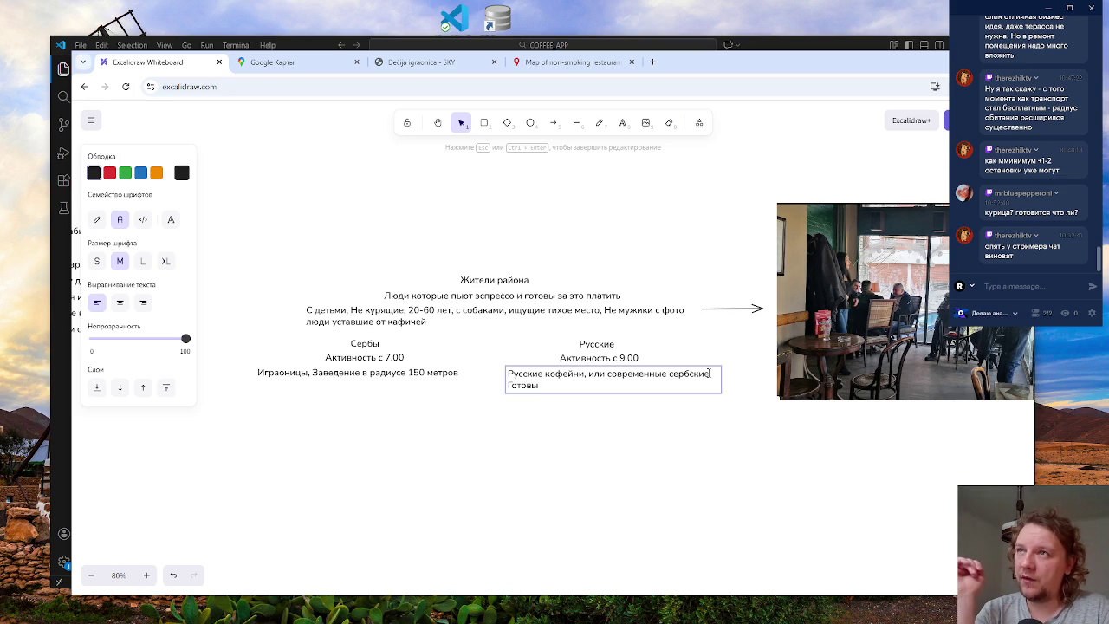
key(BackSpace)
key(BackSpace)
key(BackSpace)
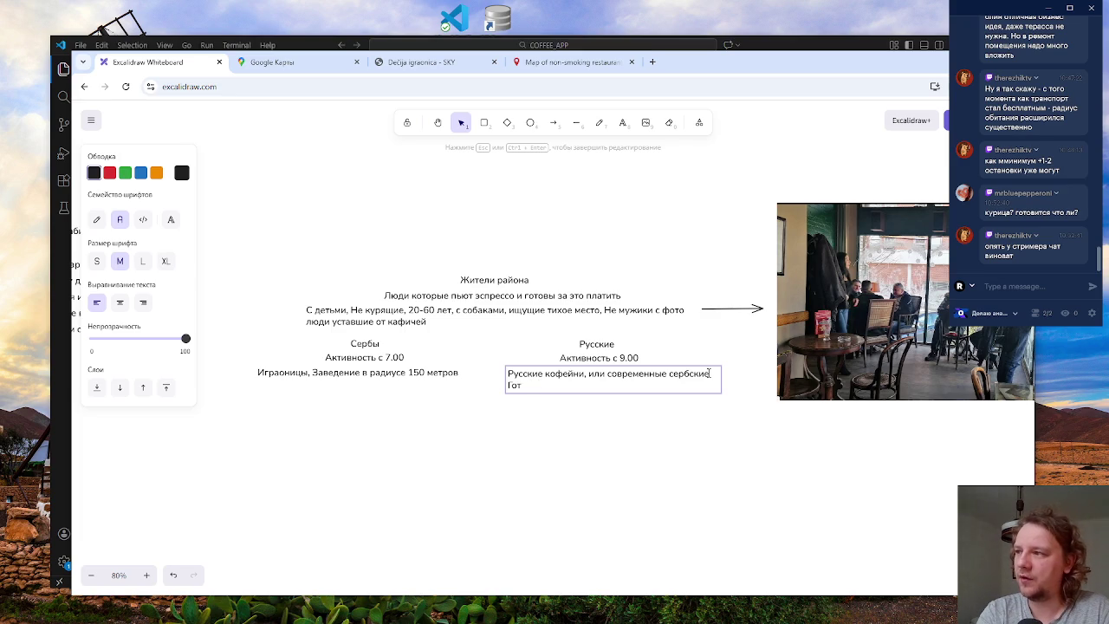
key(BackSpace)
text(Радиус)
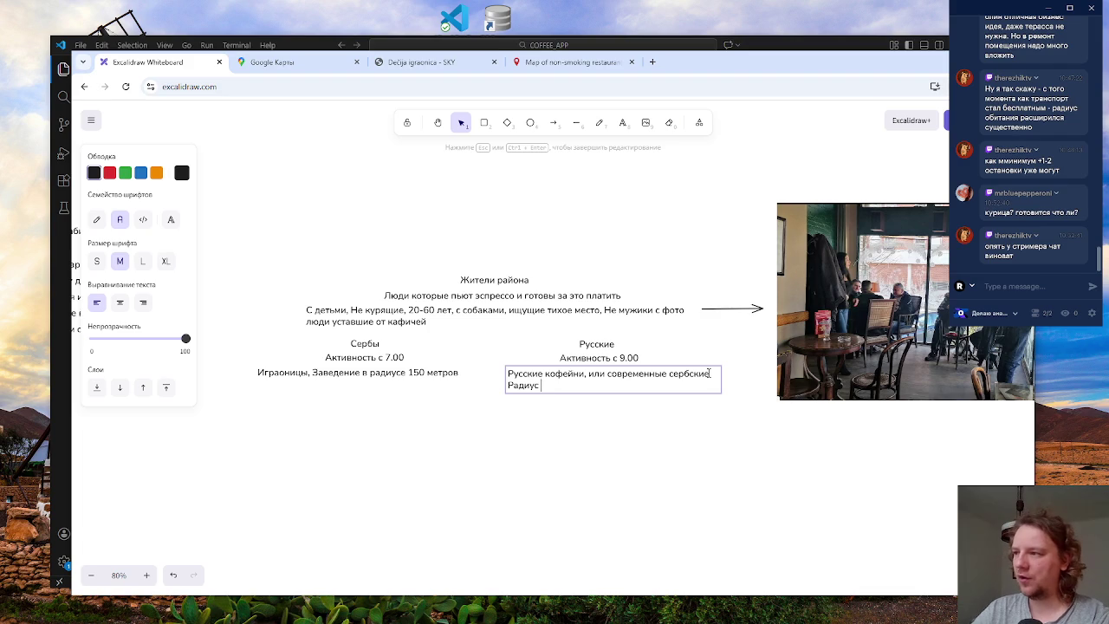
text(500)
click(697, 489)
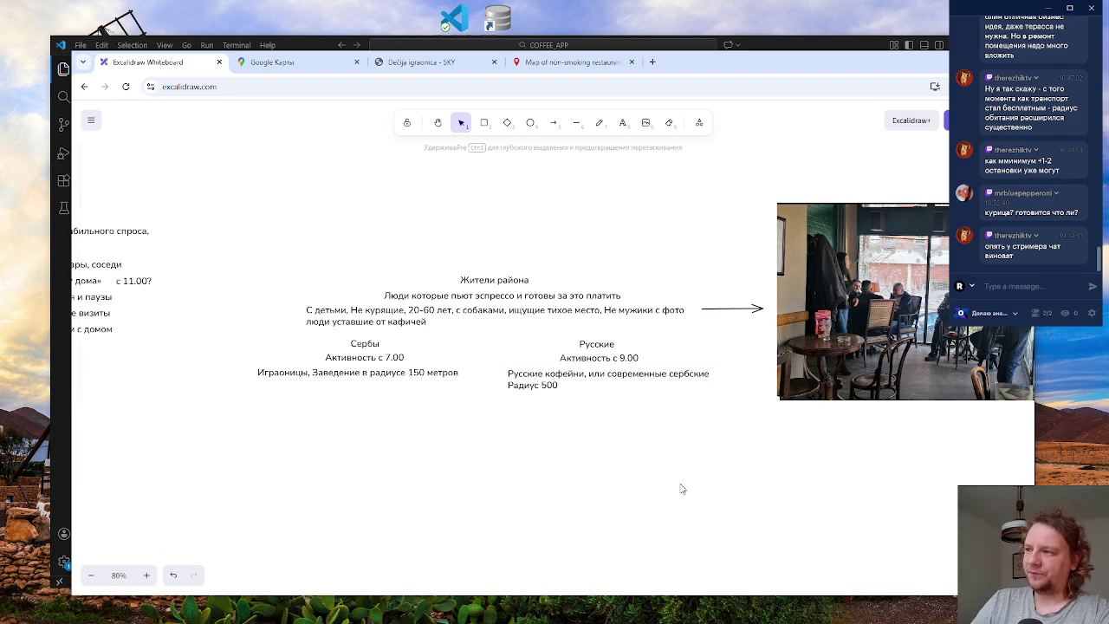
- Append 'метров' so the second line reads 'Радиус 500 метров'
click(552, 387)
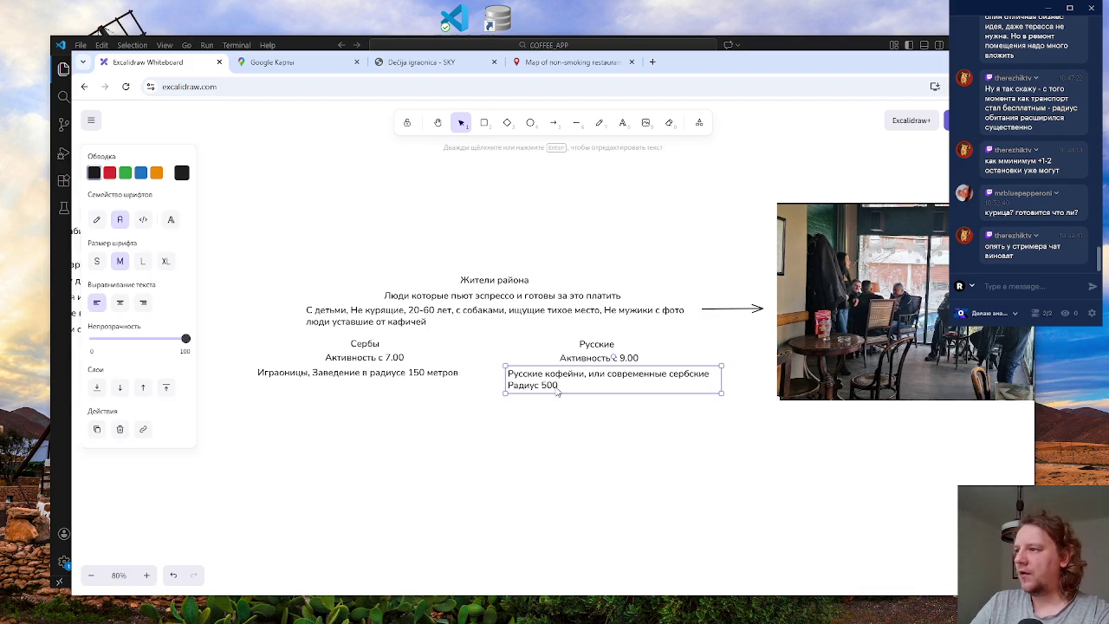
double_click(552, 388)
click(559, 387)
text(ме)
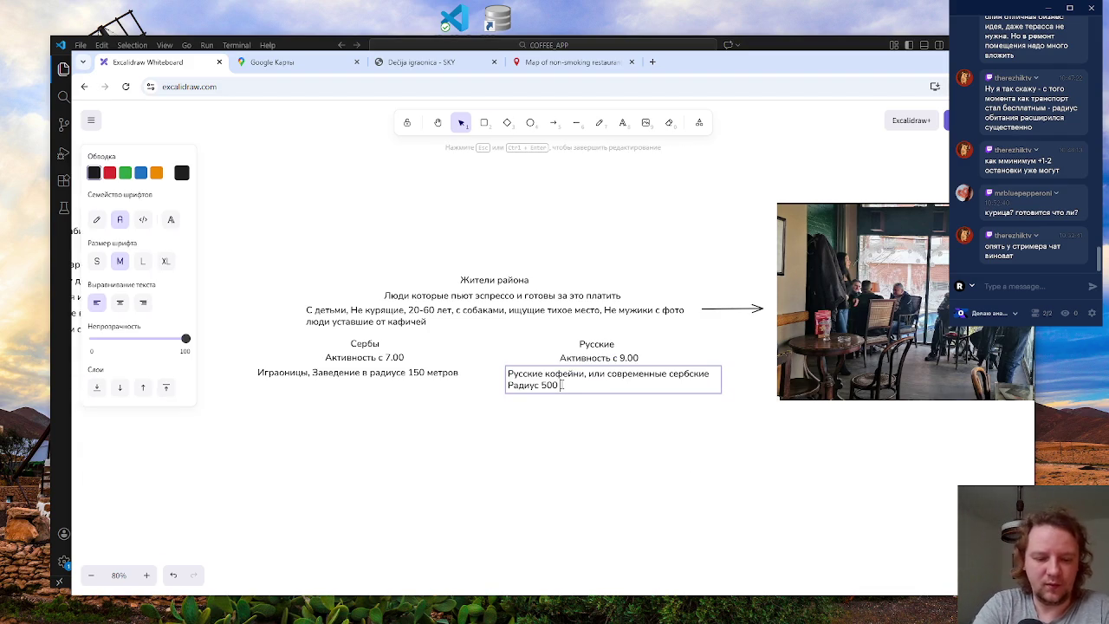
text(тров)
click(613, 463)
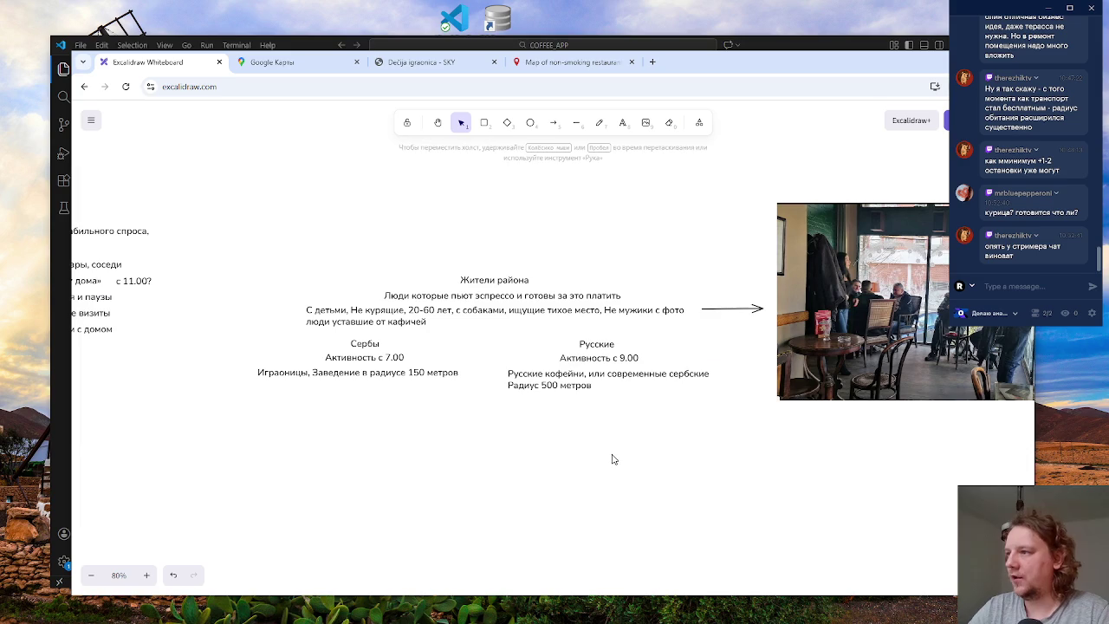
- Zoom the Google Maps satellite view out over the wider neighbourhood
click(414, 62)
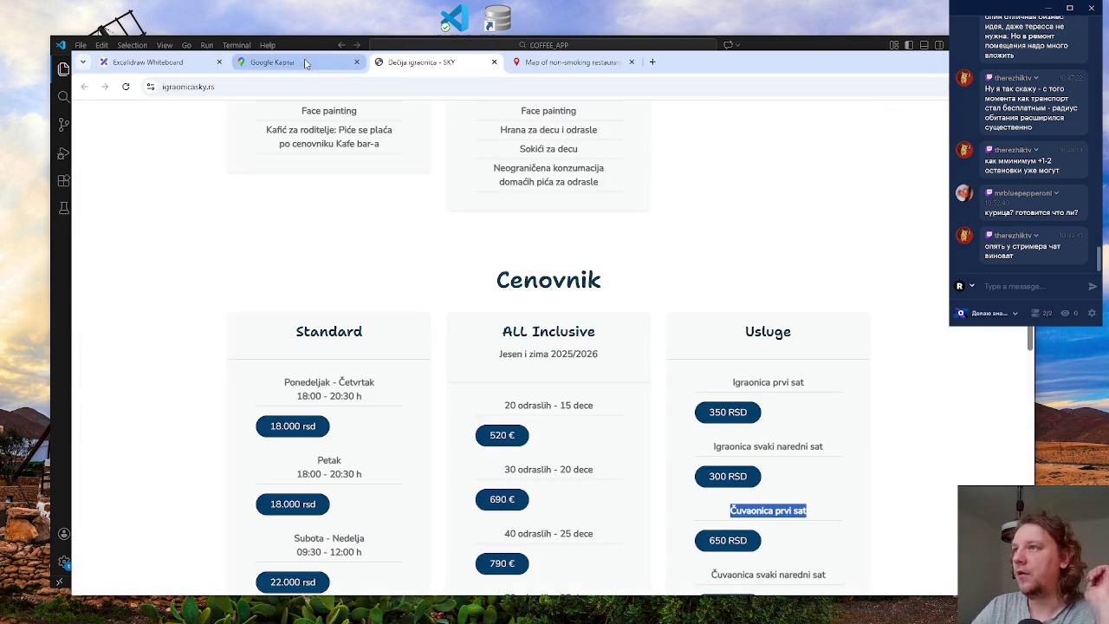
click(286, 62)
scroll(586, 369, down, 2)
drag(554, 187, 467, 163)
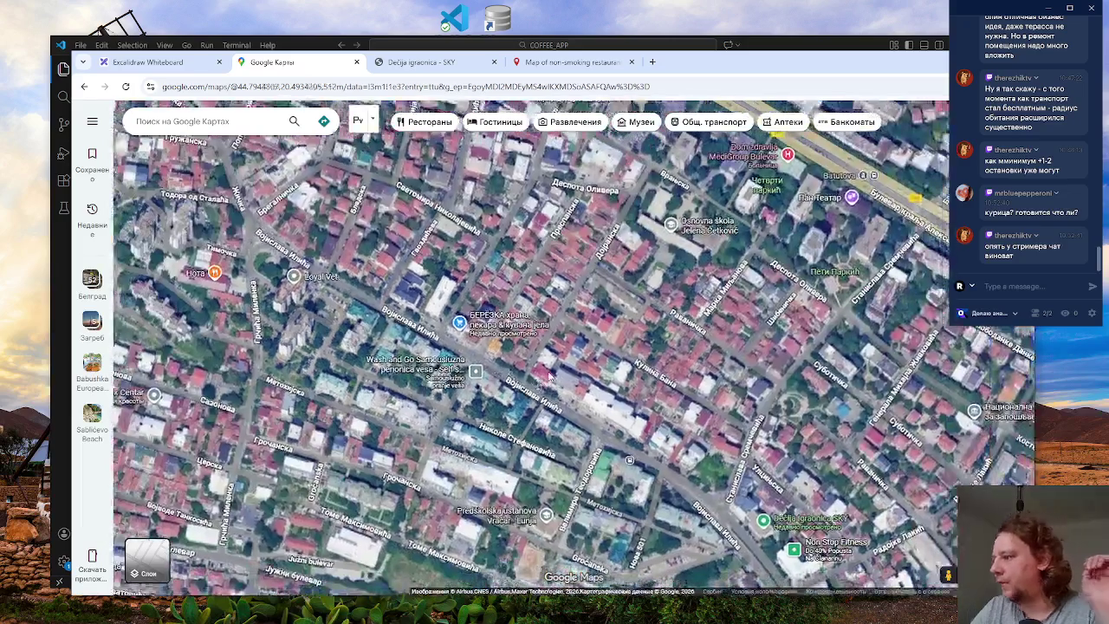
- Try Edit the map from the Maps menu, close the feedback panel, and start a new Google tab
click(92, 121)
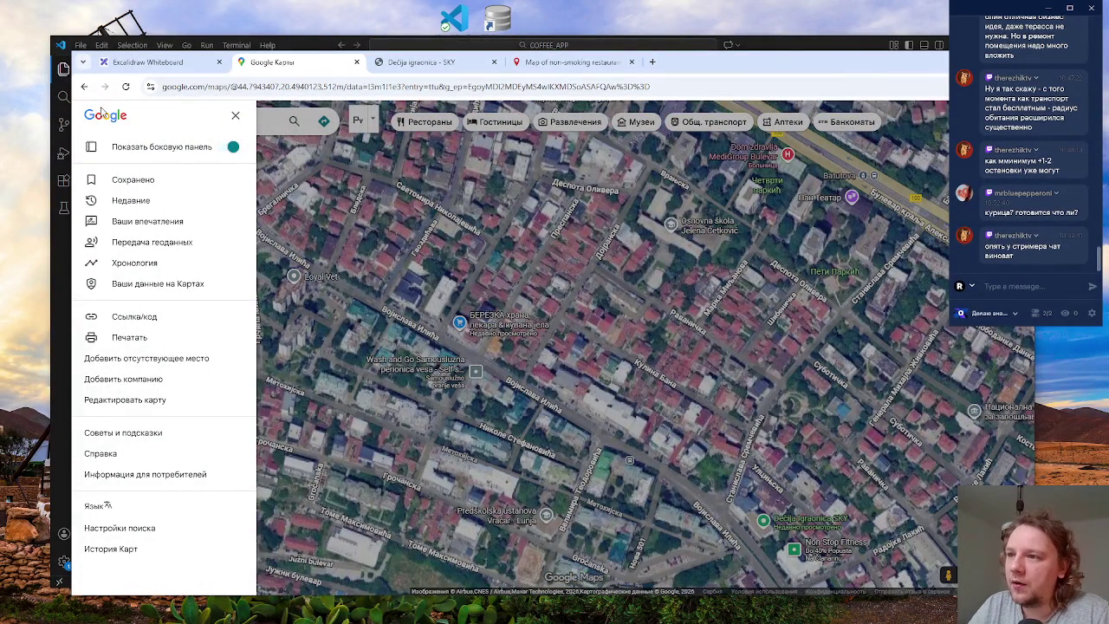
click(149, 406)
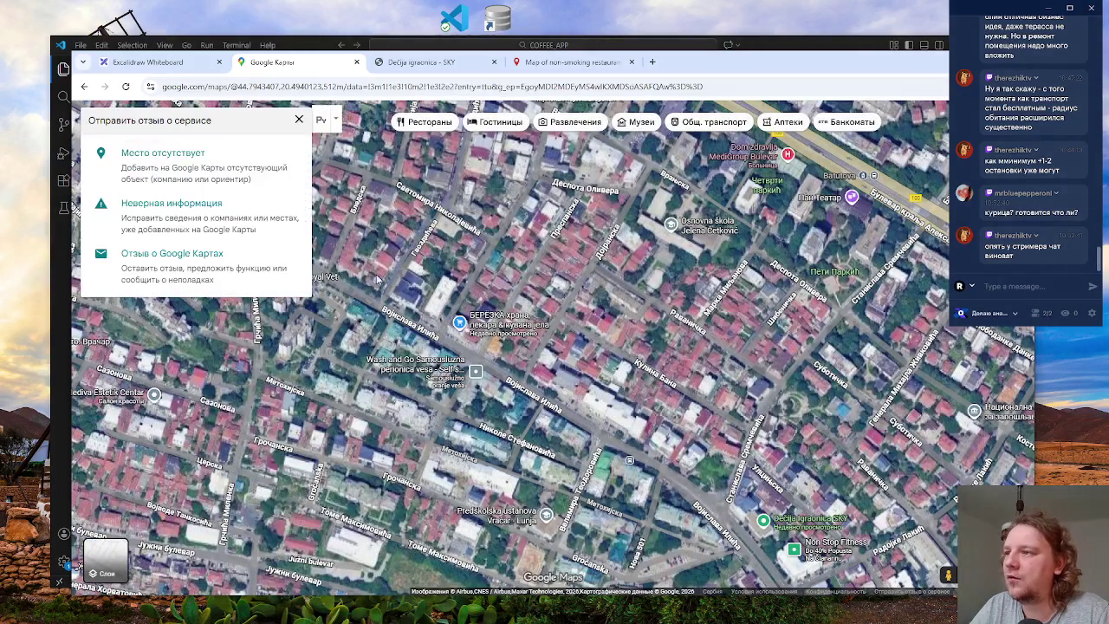
click(299, 120)
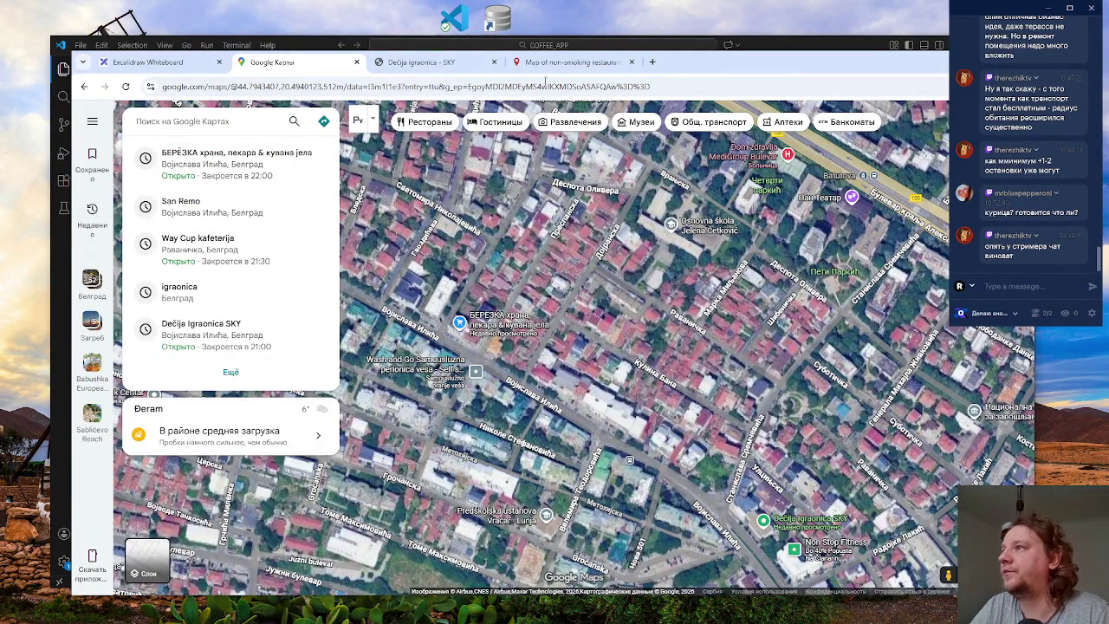
click(653, 61)
click(451, 280)
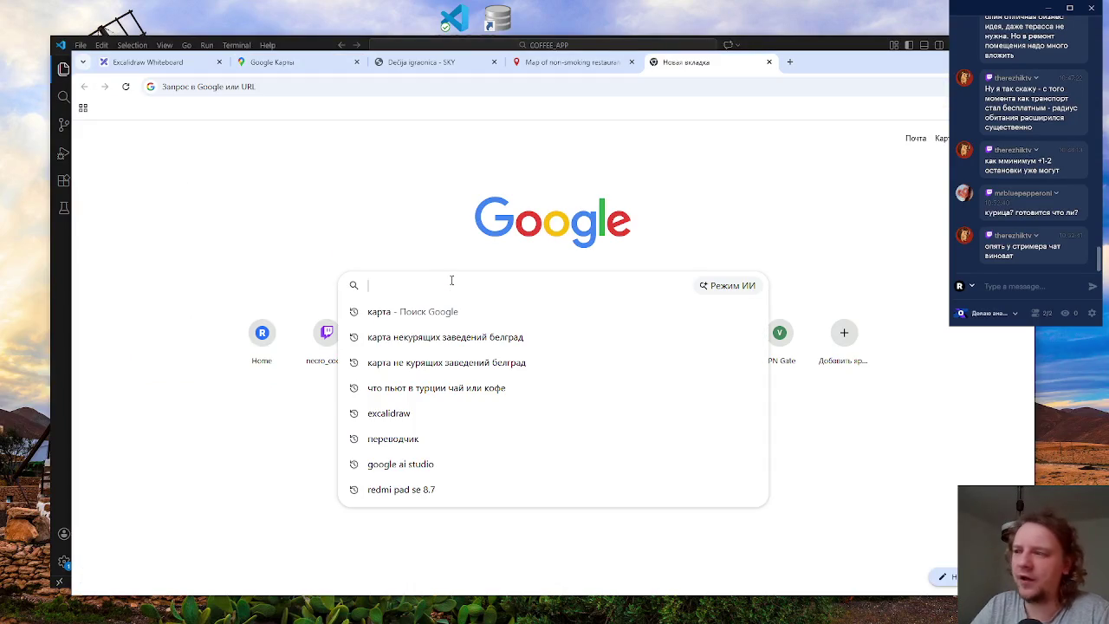
- Search 'линейк гугл карты', open the help article on measuring distance, then return to the cafes map
text(линей)
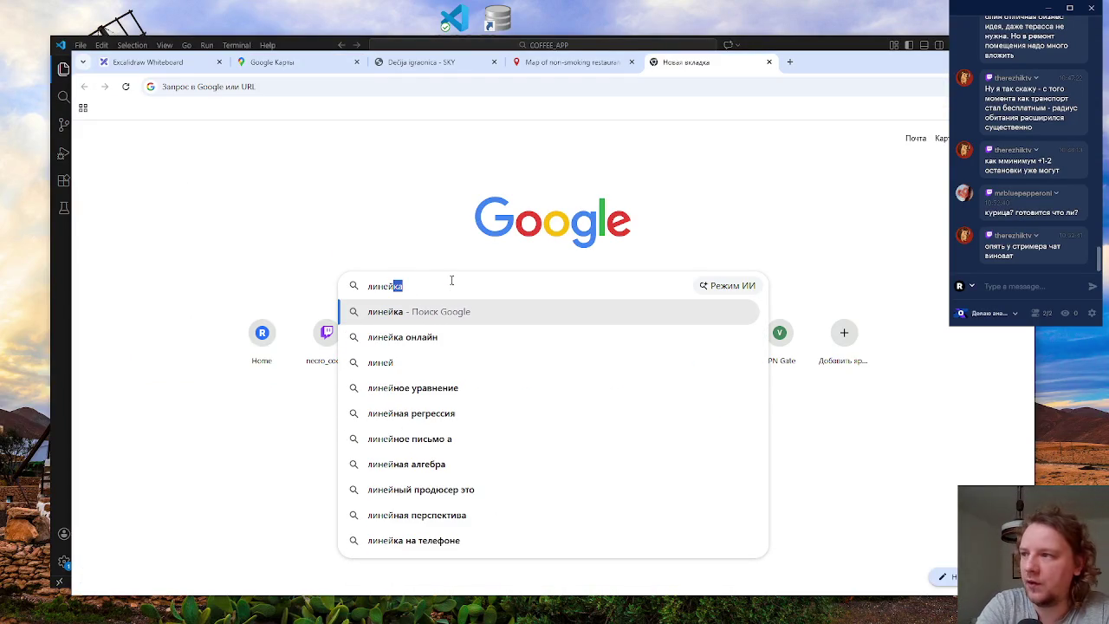
text(к гуг)
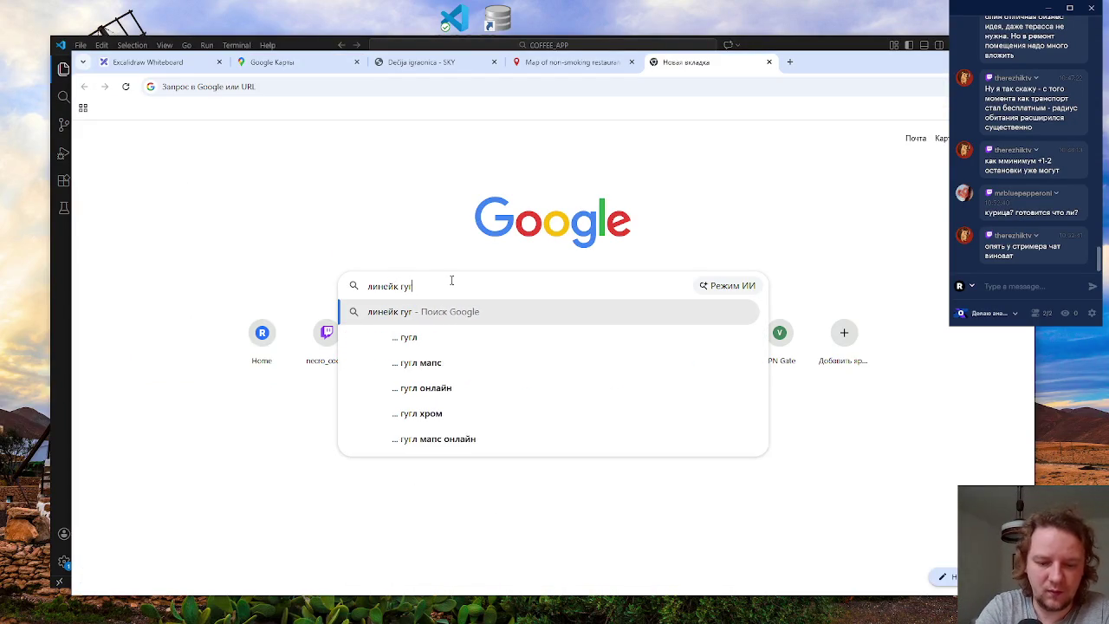
text(л карты)
key(Return)
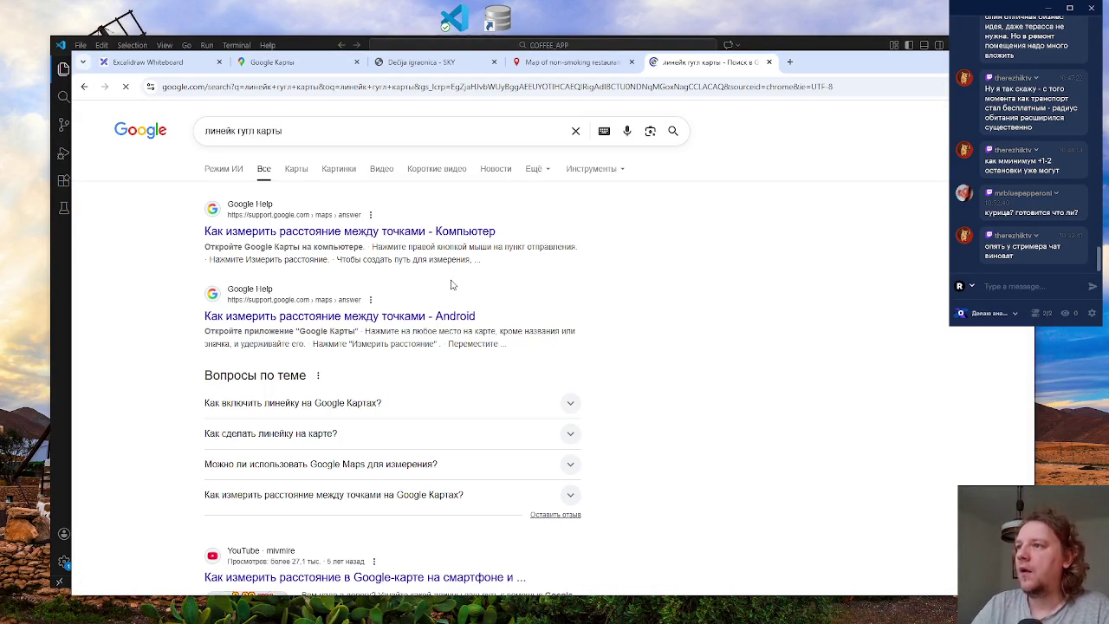
click(429, 232)
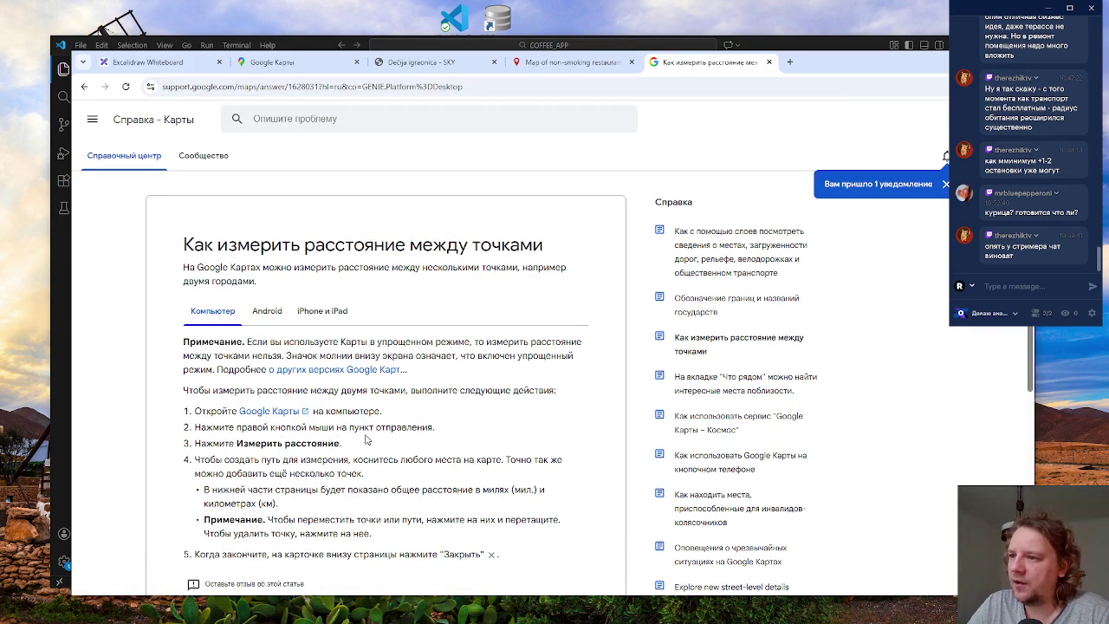
click(567, 62)
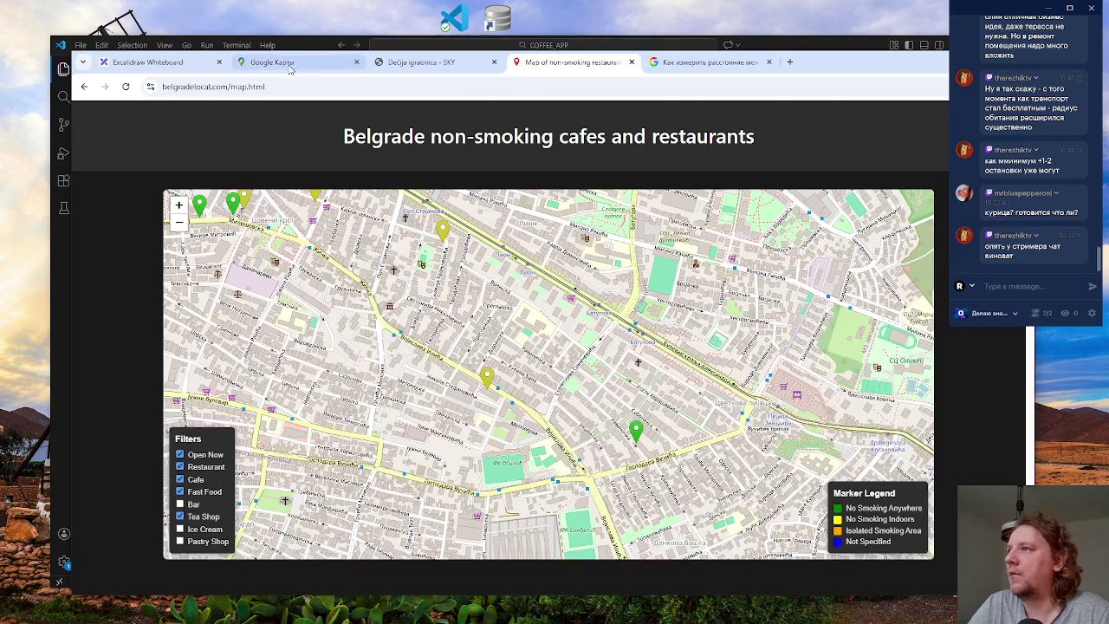
- Measure a trial distance path across the street, then delete it
click(269, 62)
scroll(636, 317, up, 2)
scroll(494, 303, up, 2)
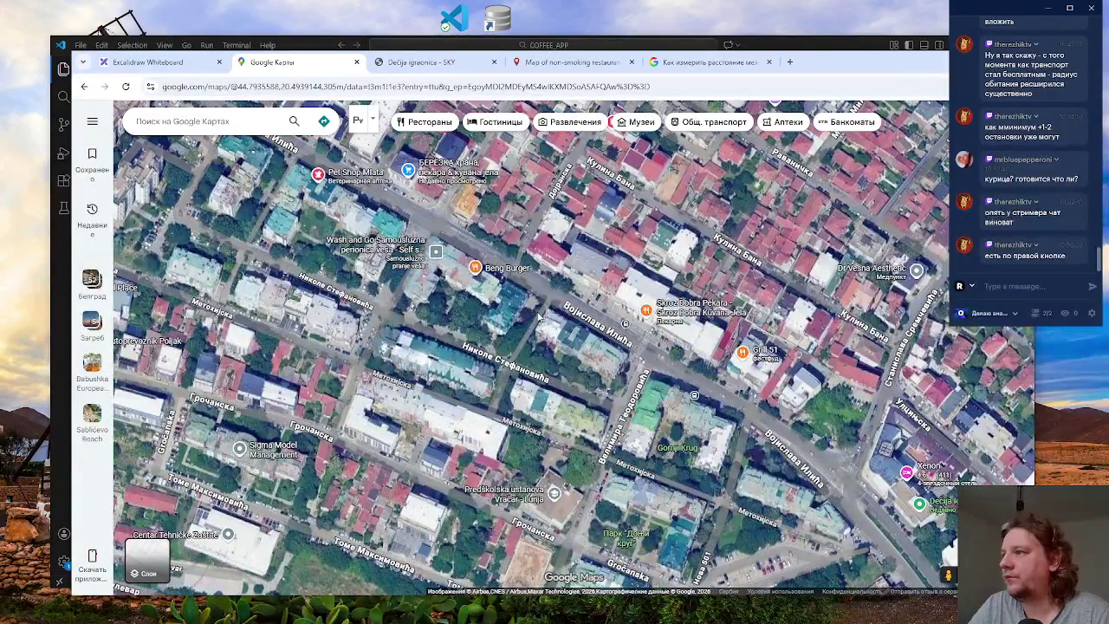
right_click(445, 260)
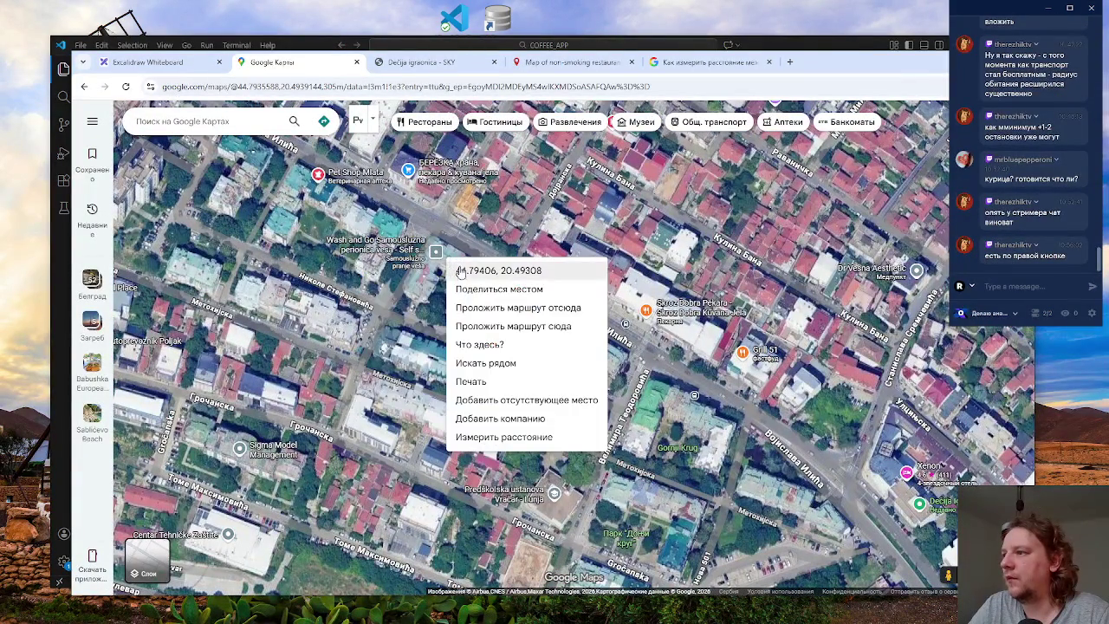
click(504, 437)
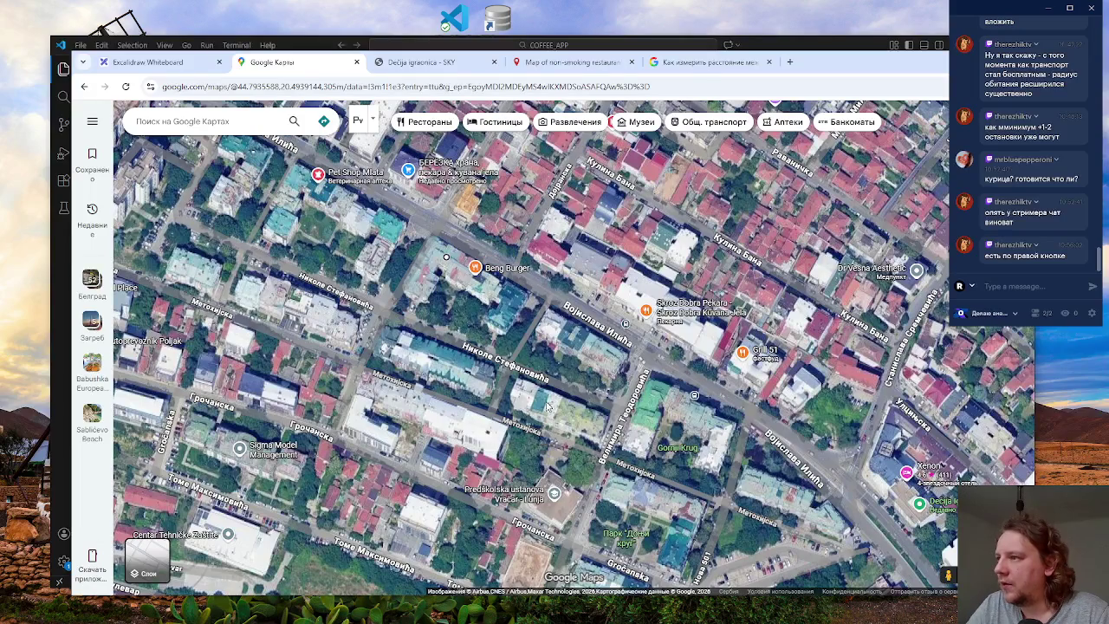
scroll(606, 351, up, 3)
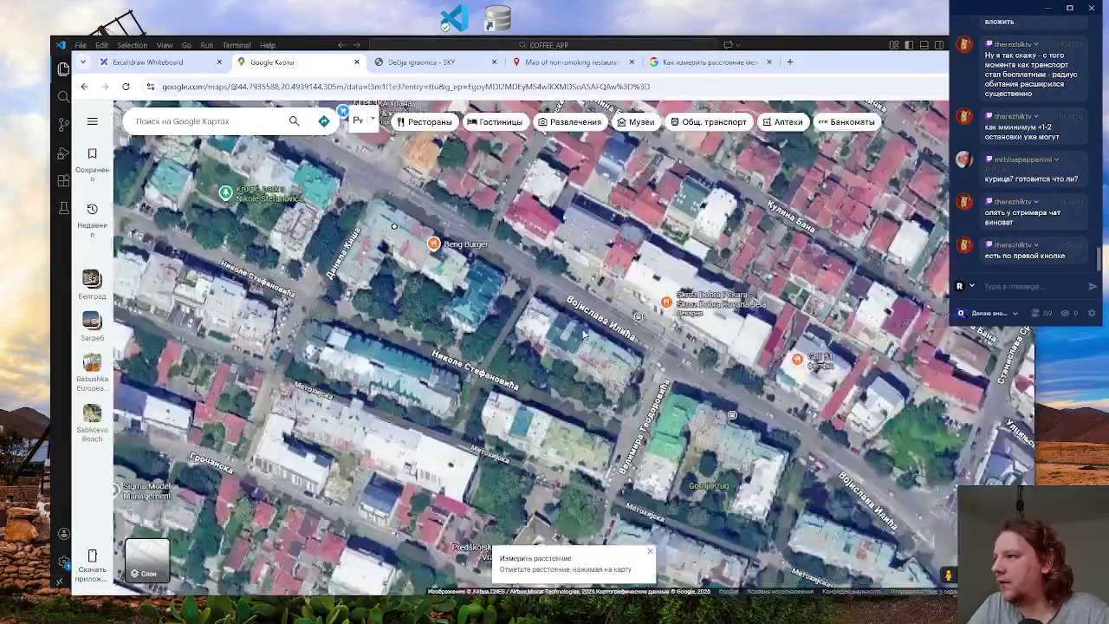
right_click(530, 308)
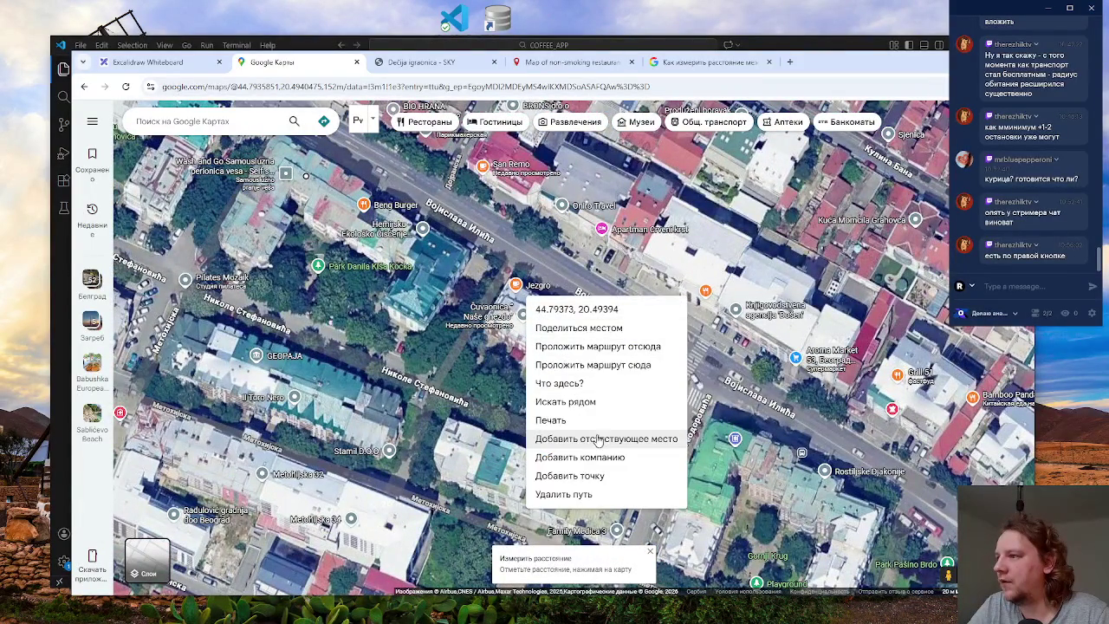
click(587, 483)
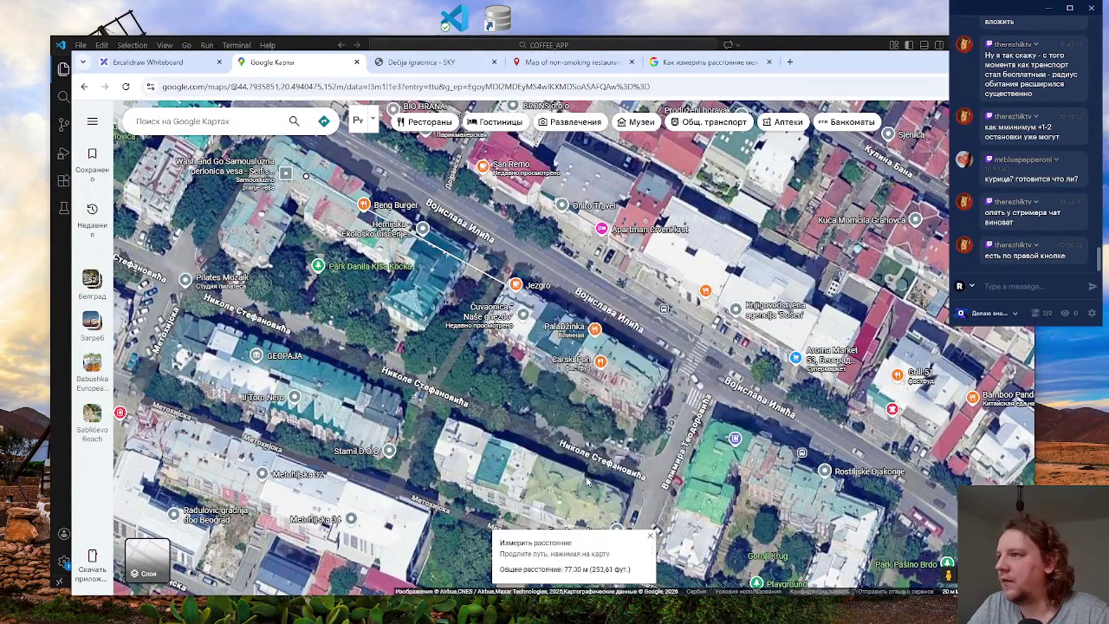
click(296, 172)
drag(295, 171, 300, 171)
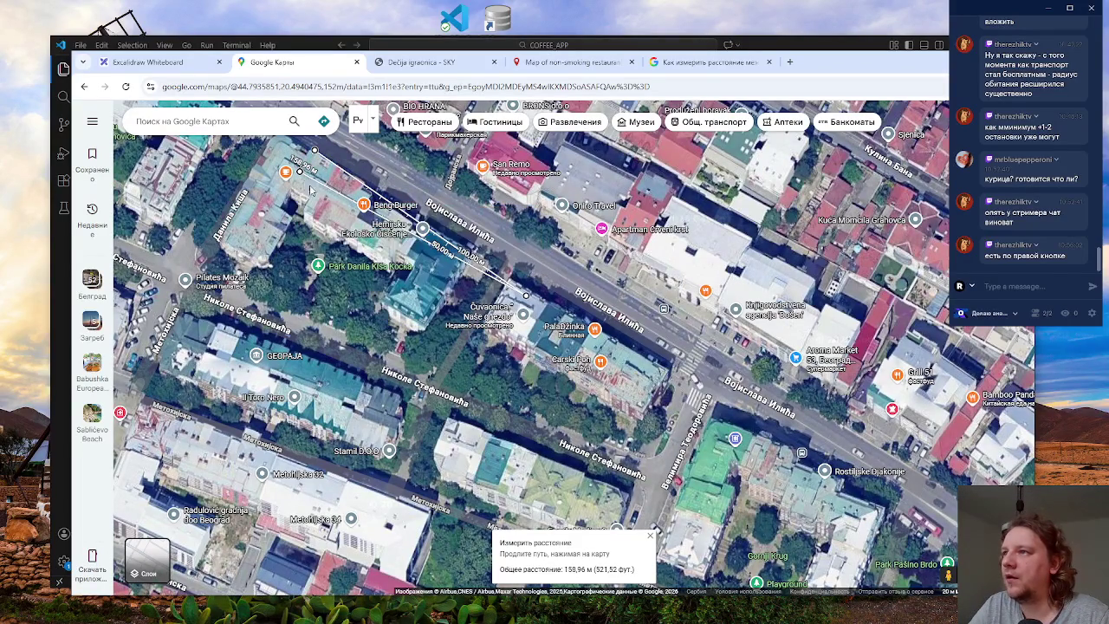
right_click(299, 172)
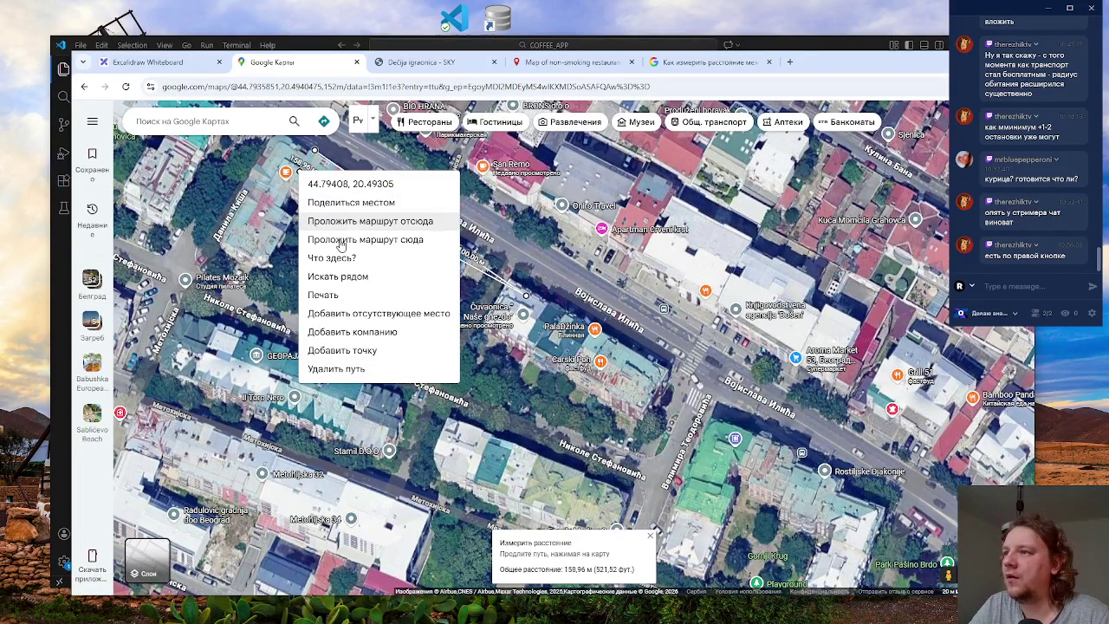
click(336, 368)
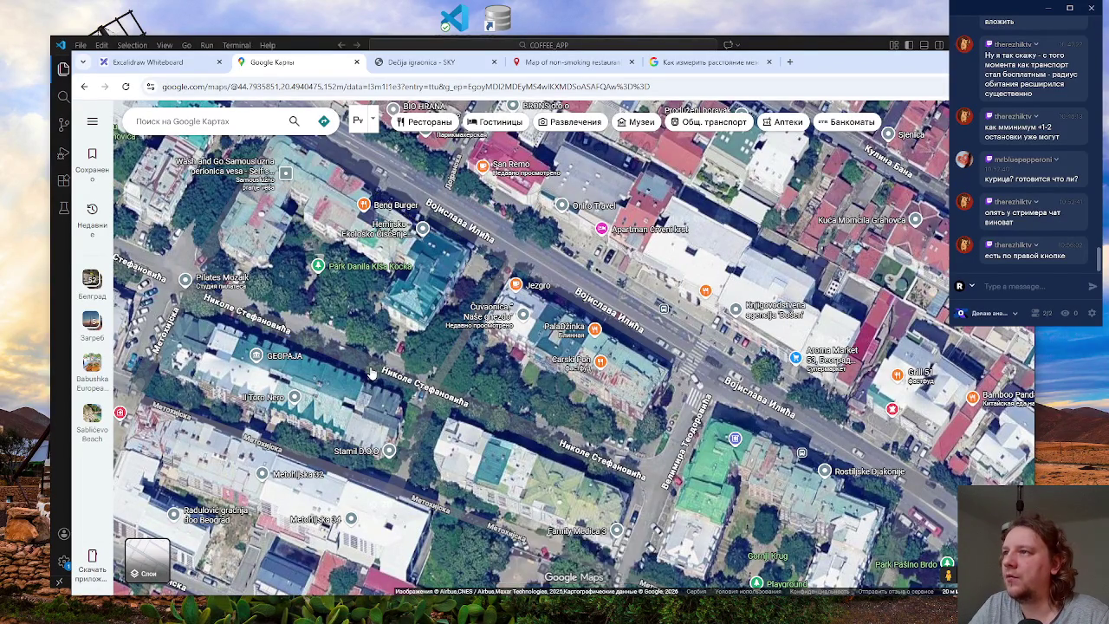
- Measure from near Beng Burger across Vojislava Ilića, totalling 87.00 m
right_click(282, 162)
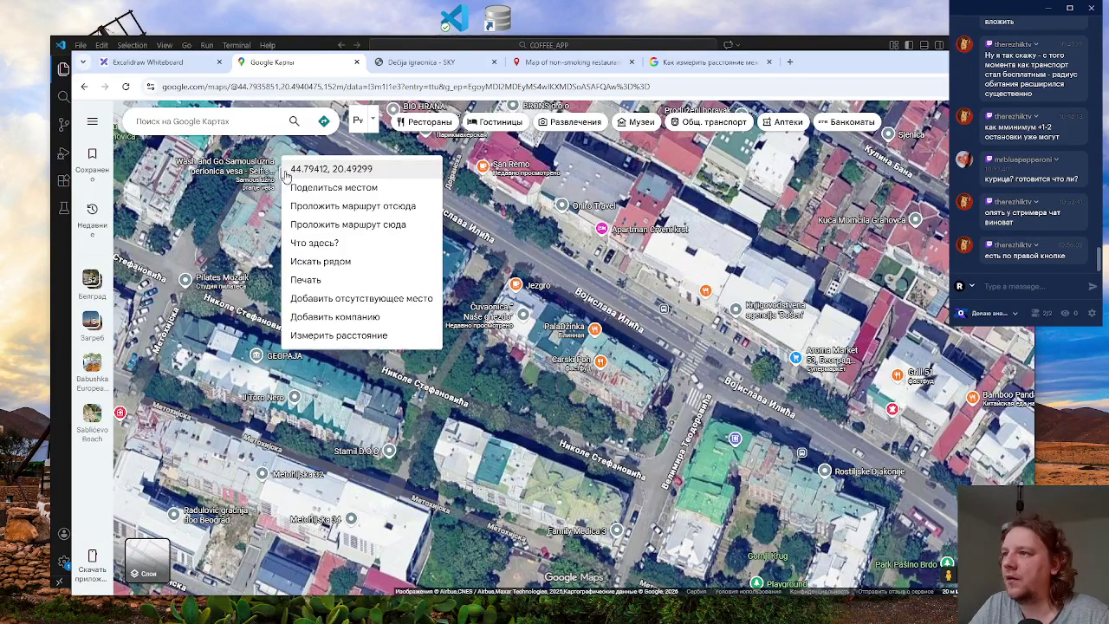
click(364, 340)
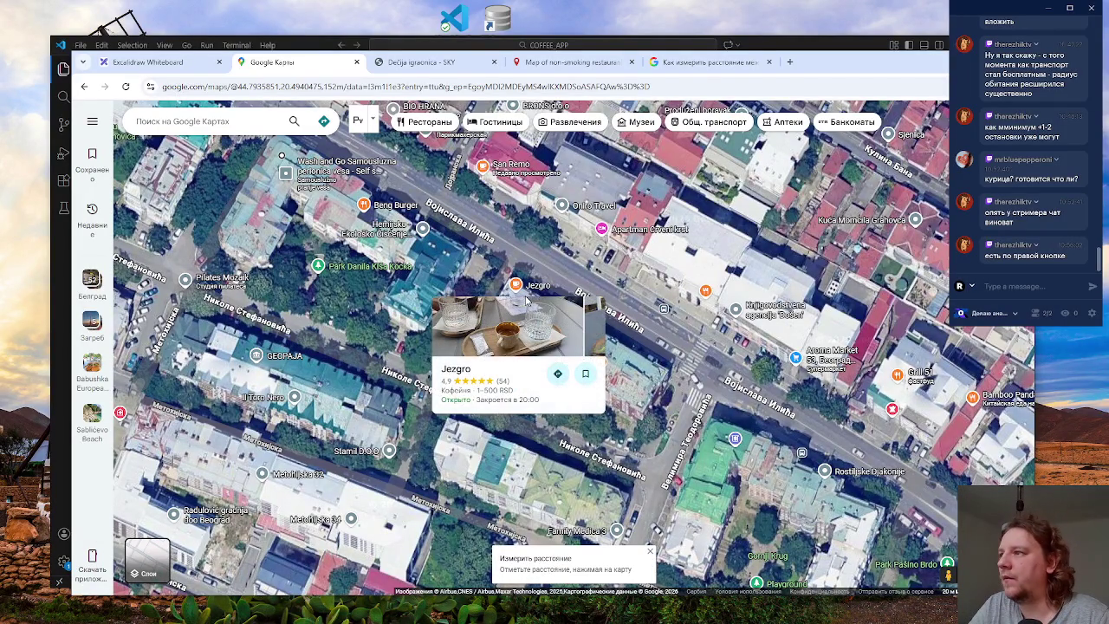
click(525, 298)
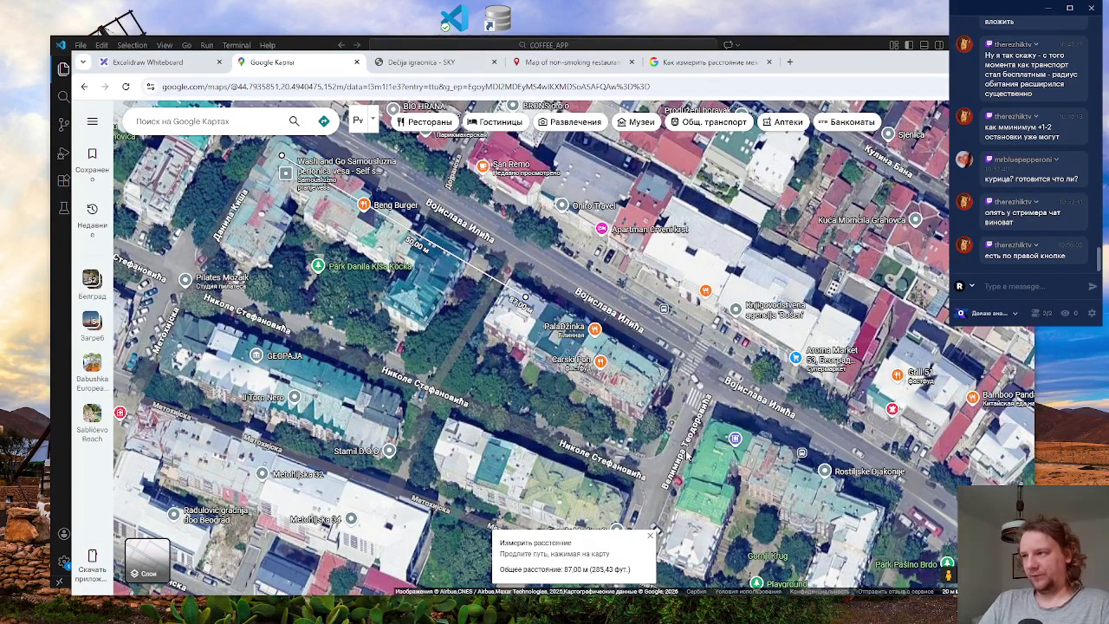
- Survey the surrounding blocks and add a measurement point near Non Stop Fitness
scroll(687, 456, down, 1)
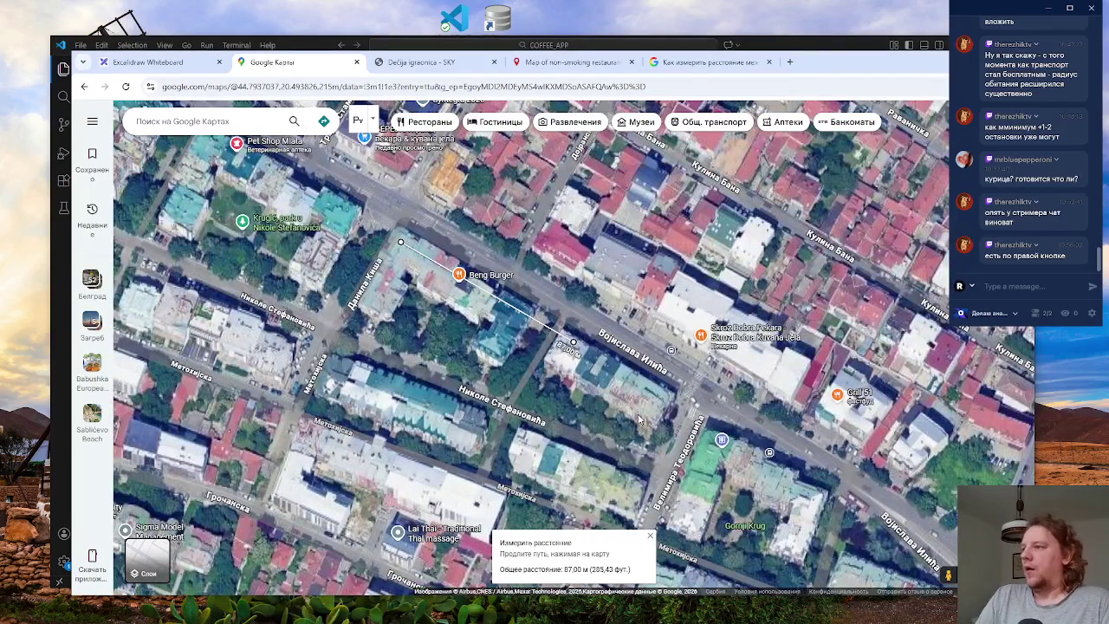
scroll(550, 343, down, 1)
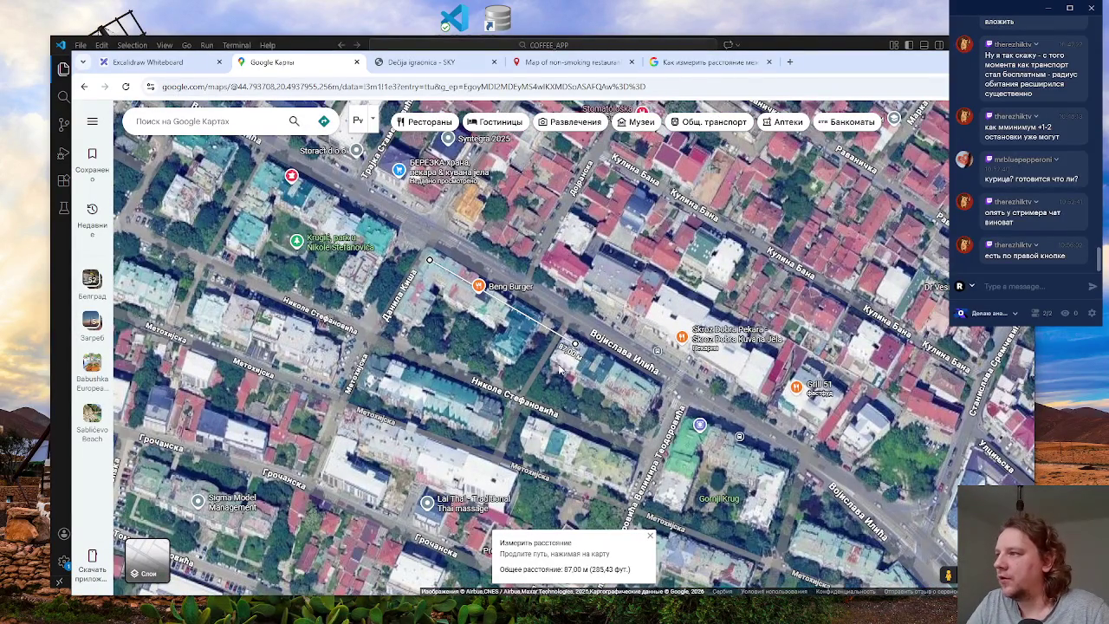
right_click(604, 378)
right_click(556, 375)
scroll(635, 350, down, 2)
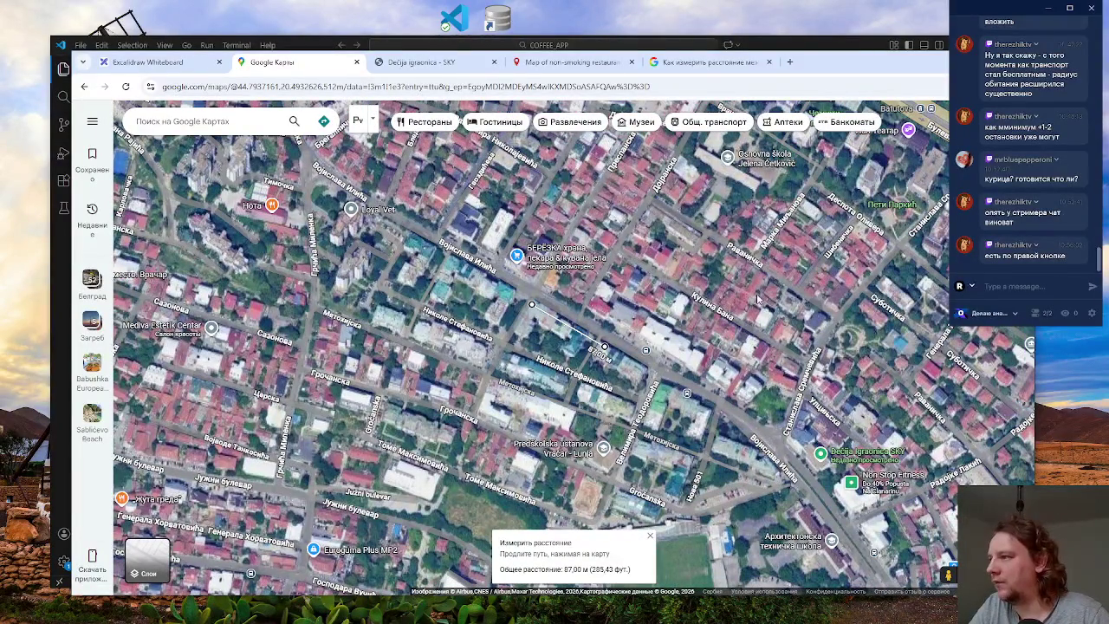
mouse_move(760, 395)
mouse_down()
mouse_move(544, 378)
mouse_move(477, 291)
mouse_move(483, 279)
mouse_move(501, 322)
mouse_move(433, 231)
mouse_up()
scroll(569, 420, up, 3)
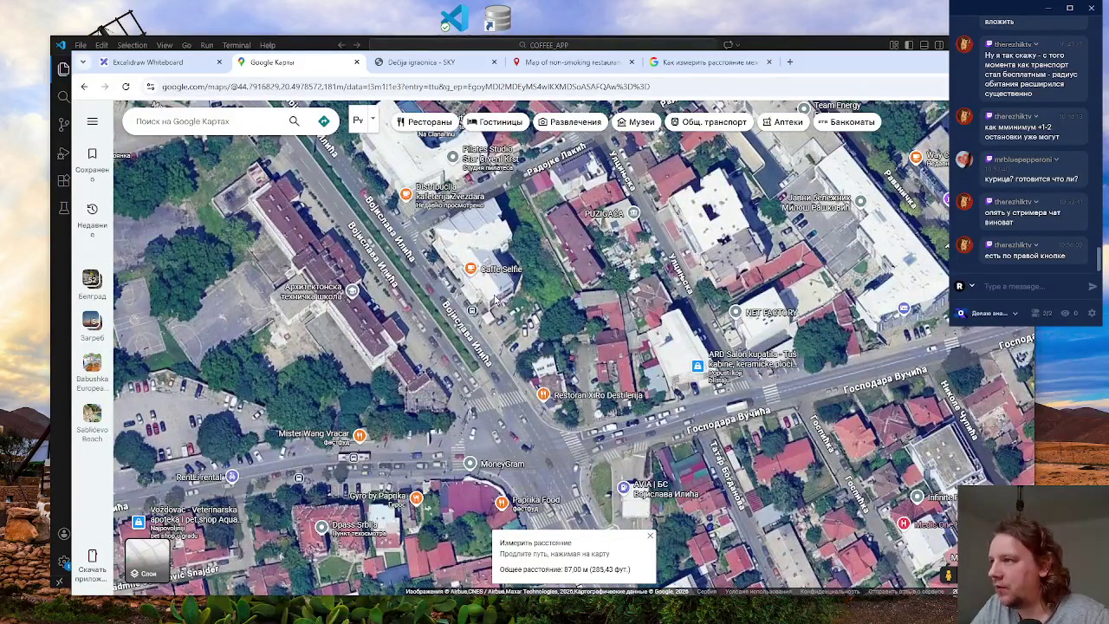
drag(406, 197, 543, 379)
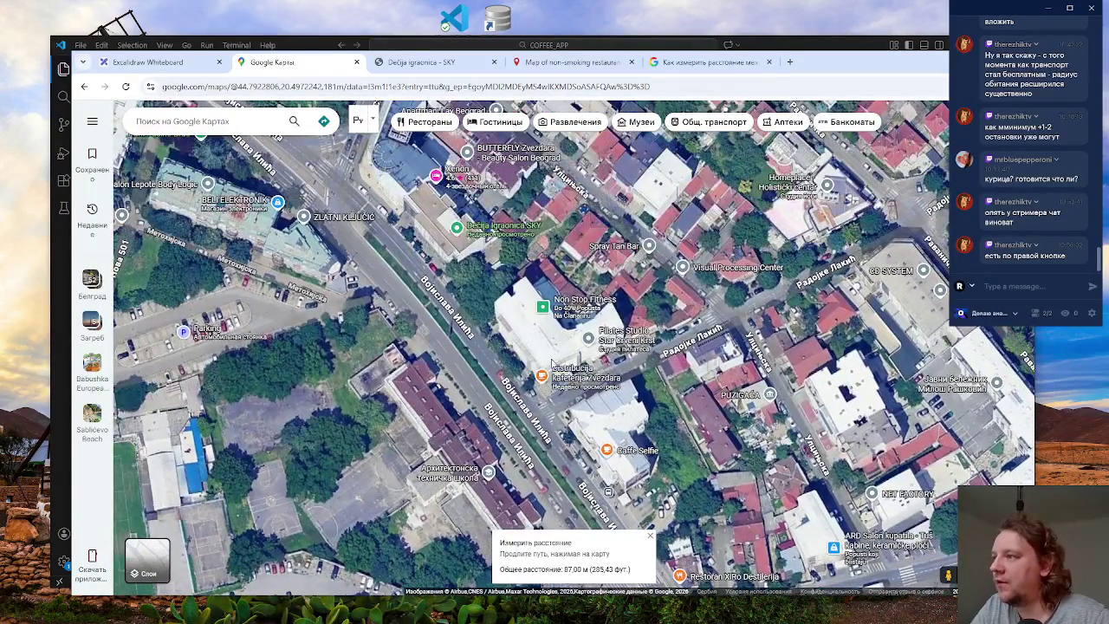
scroll(520, 357, down, 5)
drag(496, 308, 526, 380)
scroll(575, 420, up, 3)
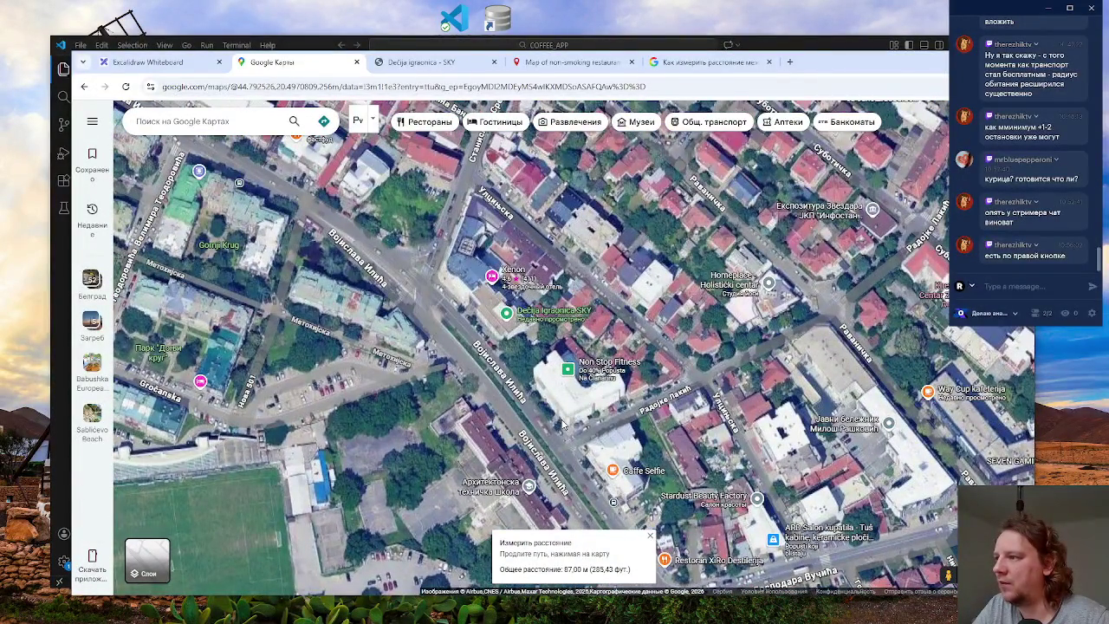
right_click(563, 422)
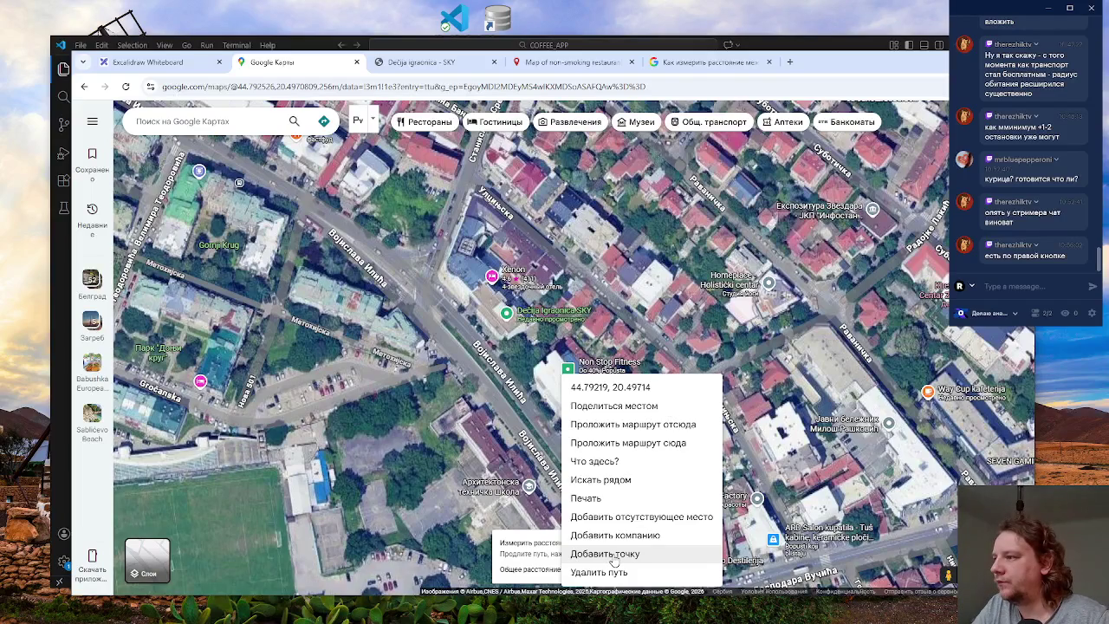
click(612, 558)
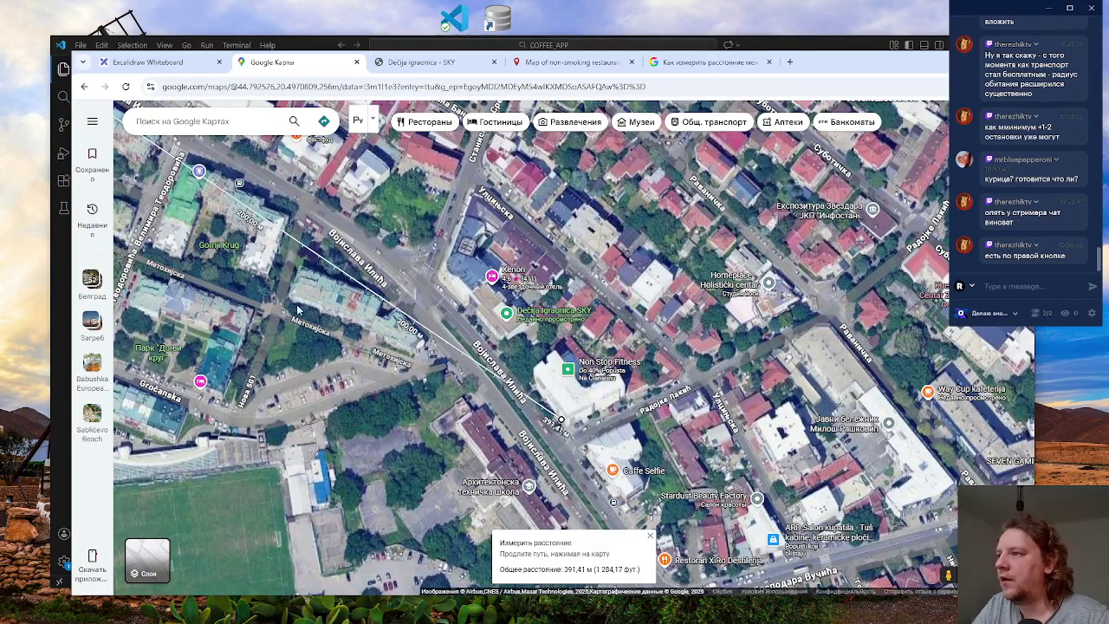
- Delete the distance measurement and centre the map on Xenon and Dečija Igraonica SKY
drag(274, 299, 432, 305)
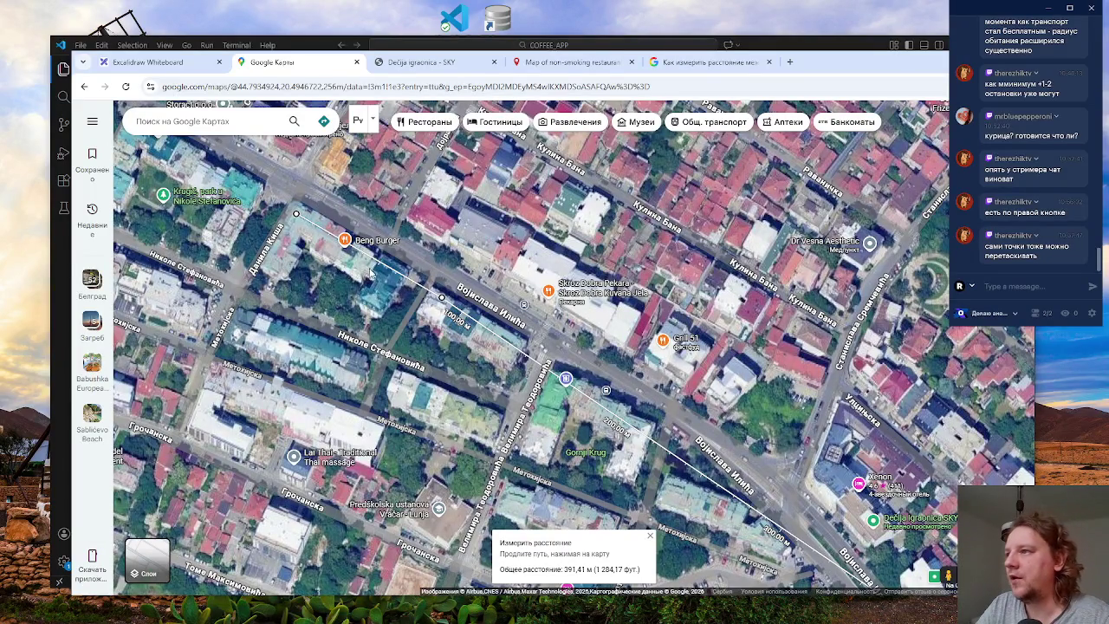
mouse_move(296, 215)
mouse_down()
mouse_move(514, 356)
mouse_move(532, 396)
mouse_up()
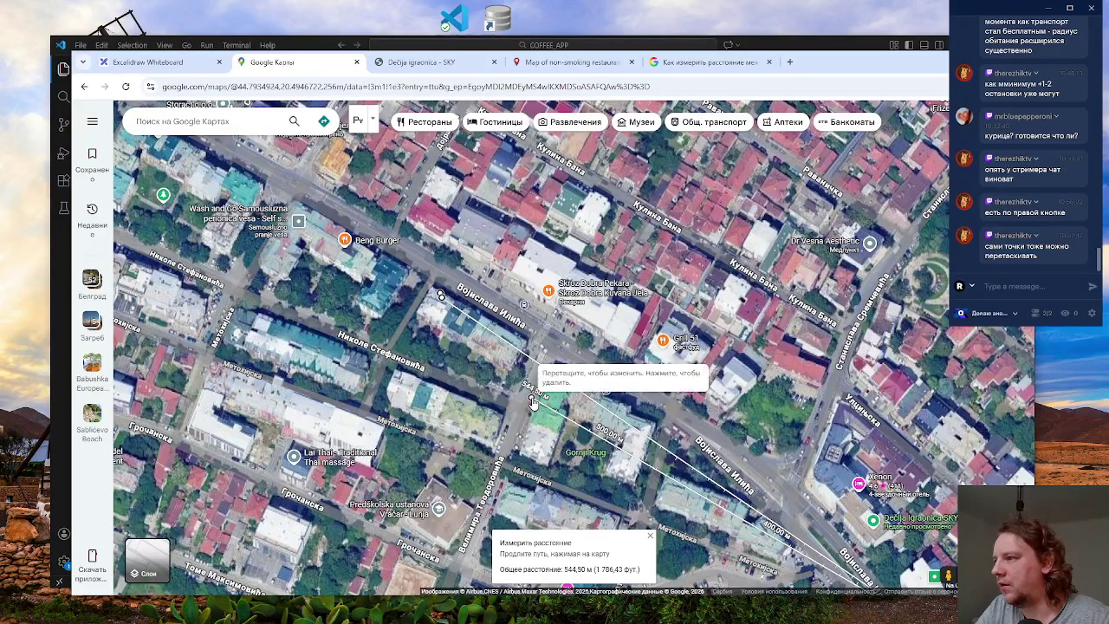
right_click(533, 401)
click(571, 577)
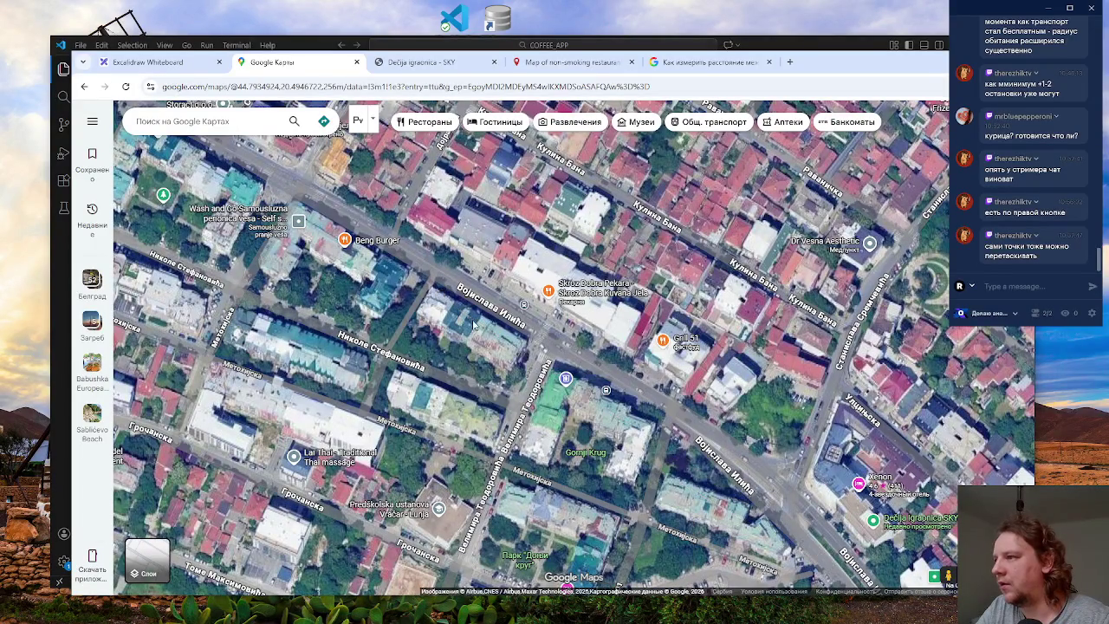
drag(589, 419, 450, 320)
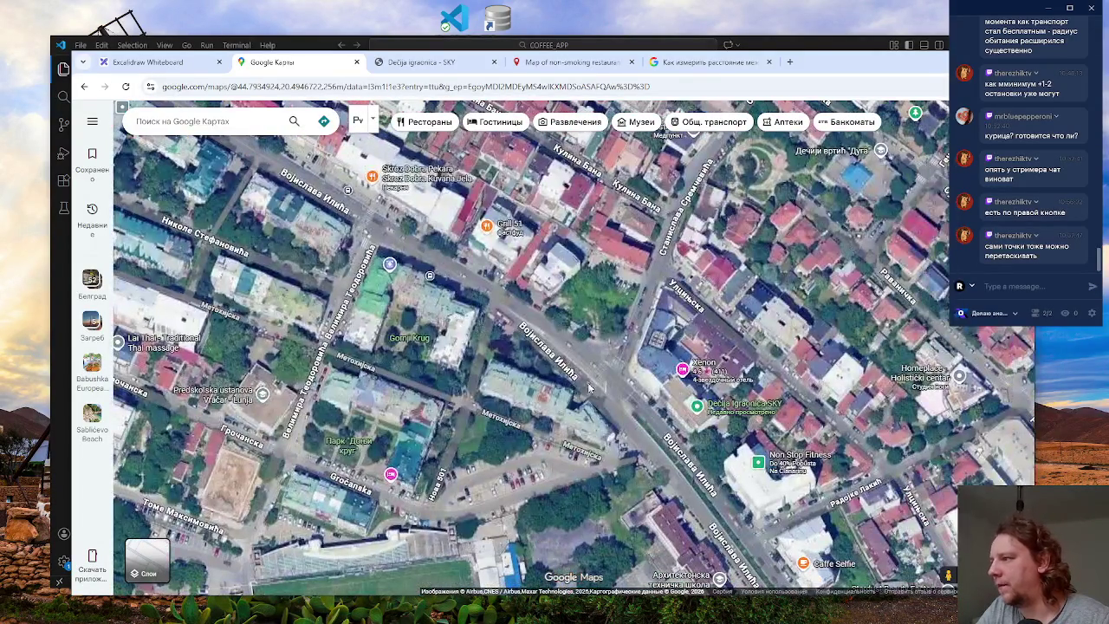
- Measure a 294.03 m distance starting from near Non Stop Fitness
drag(815, 520, 678, 424)
scroll(681, 424, up, 3)
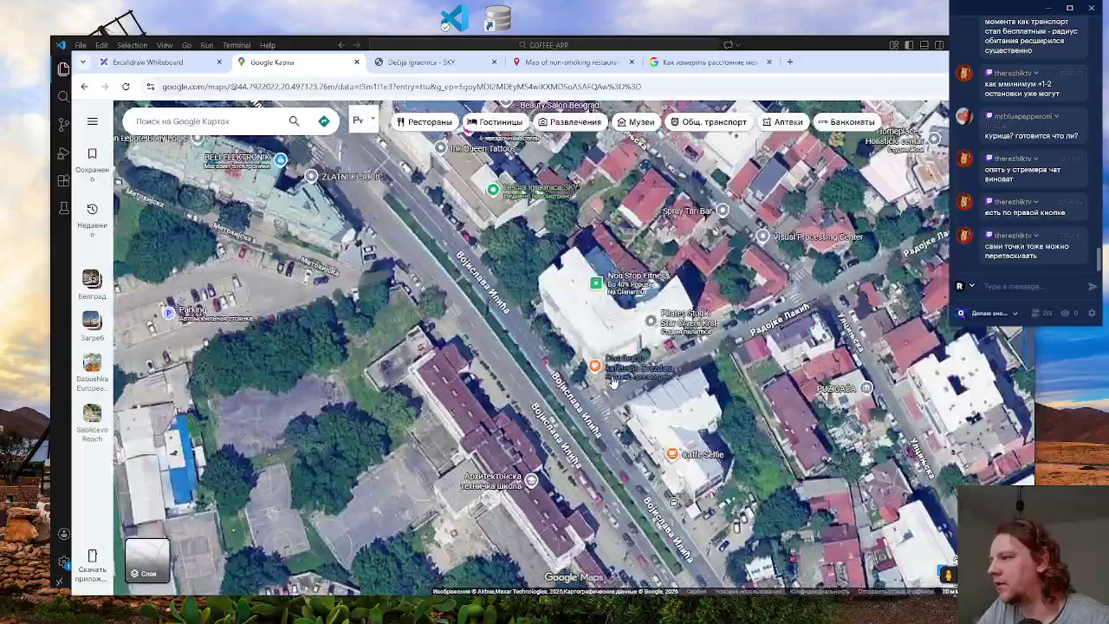
scroll(612, 383, down, 2)
mouse_move(343, 269)
mouse_down()
mouse_move(428, 380)
mouse_move(383, 343)
mouse_up()
right_click(691, 490)
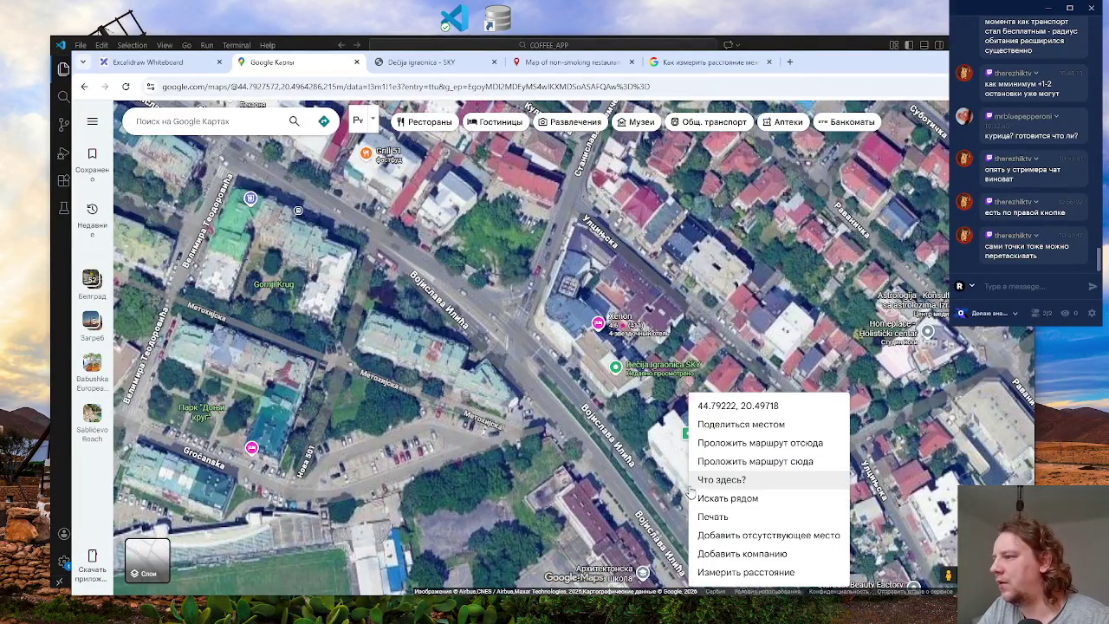
click(762, 572)
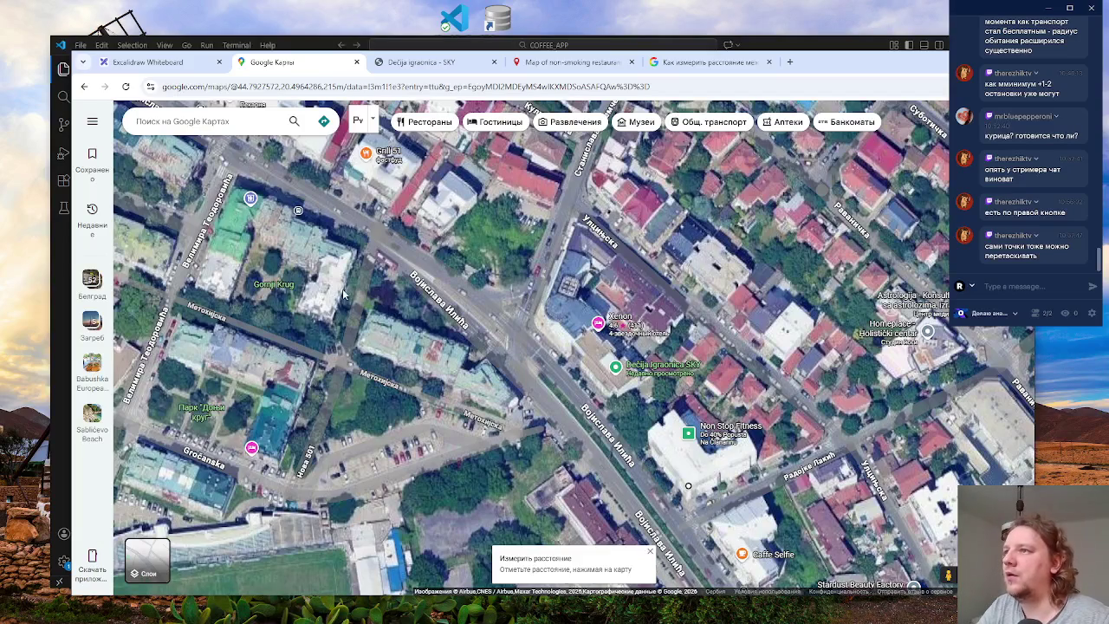
scroll(234, 227, down, 2)
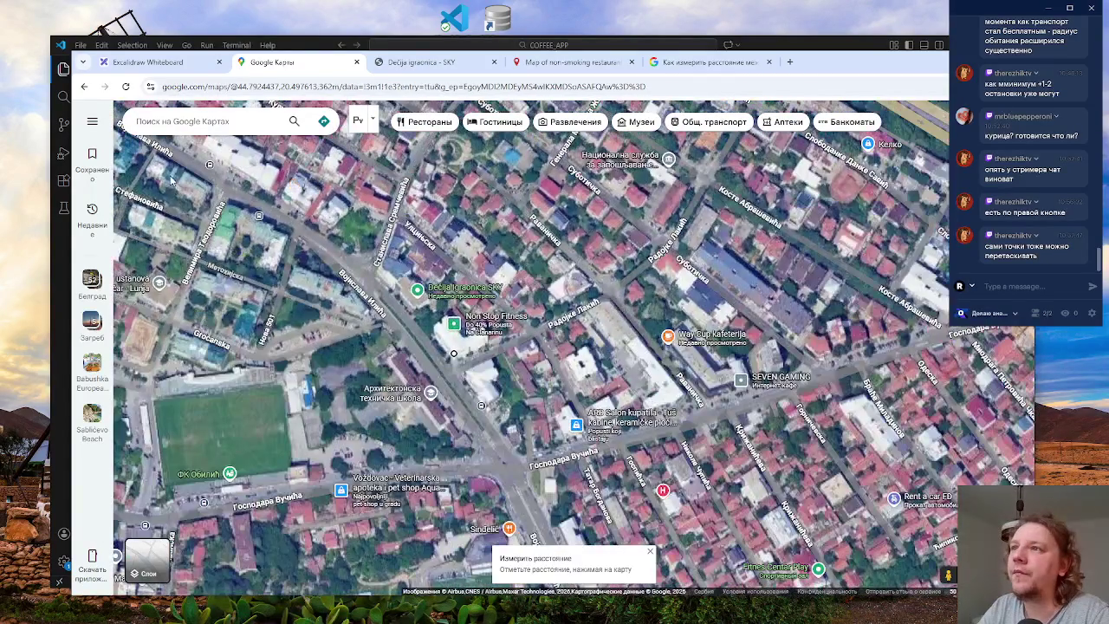
click(171, 167)
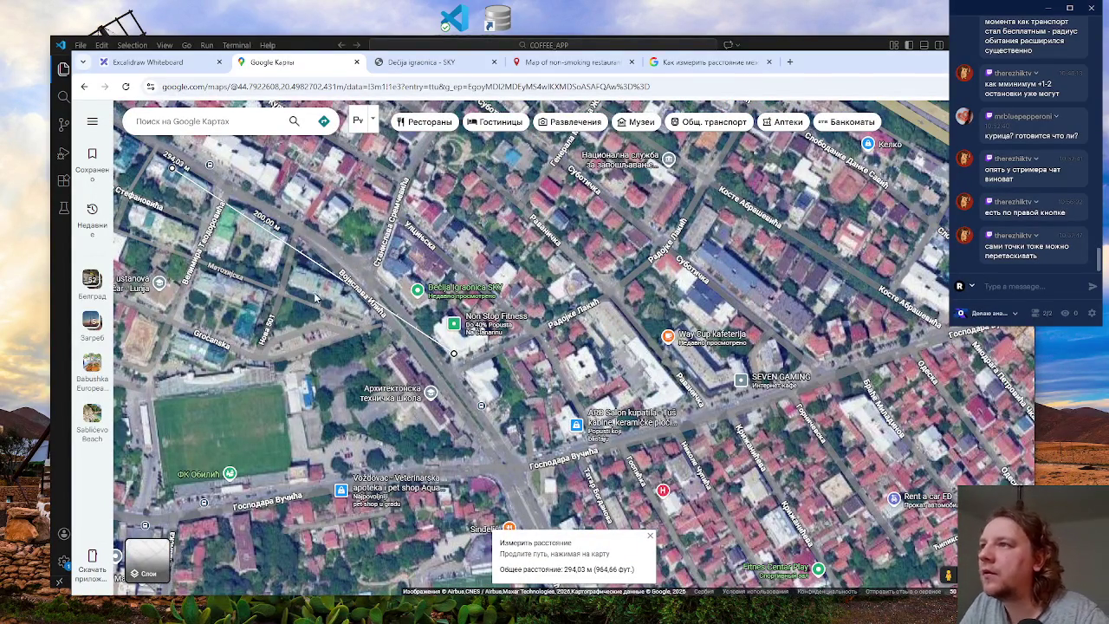
- Look over the measured route, then delete the 294.03 m path
scroll(186, 174, up, 5)
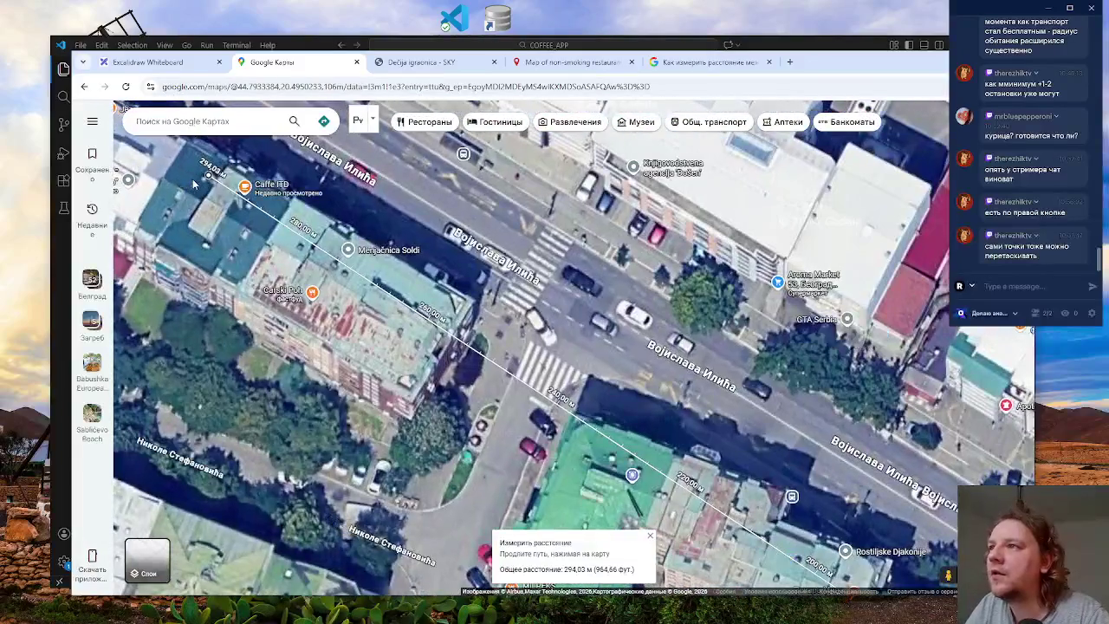
scroll(194, 184, down, 2)
scroll(294, 294, down, 3)
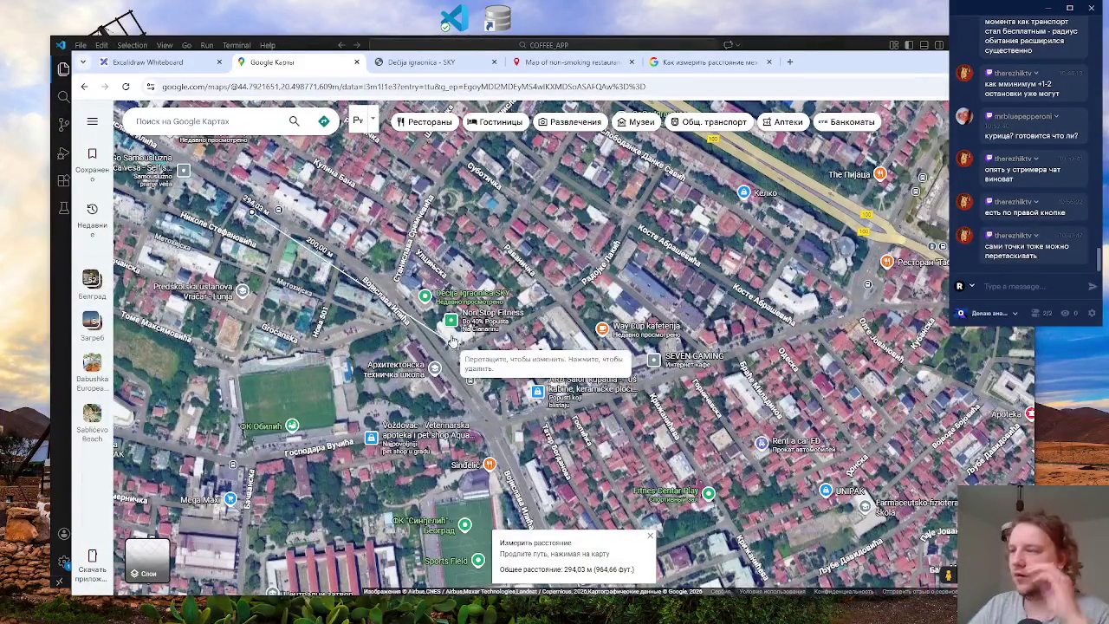
mouse_move(458, 327)
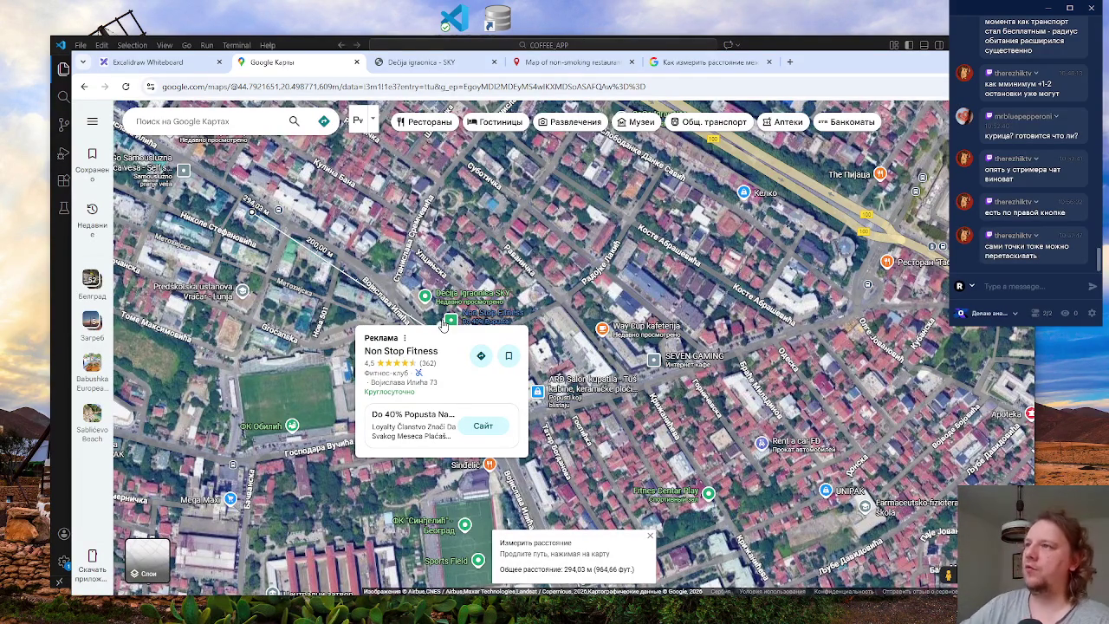
scroll(450, 327, up, 3)
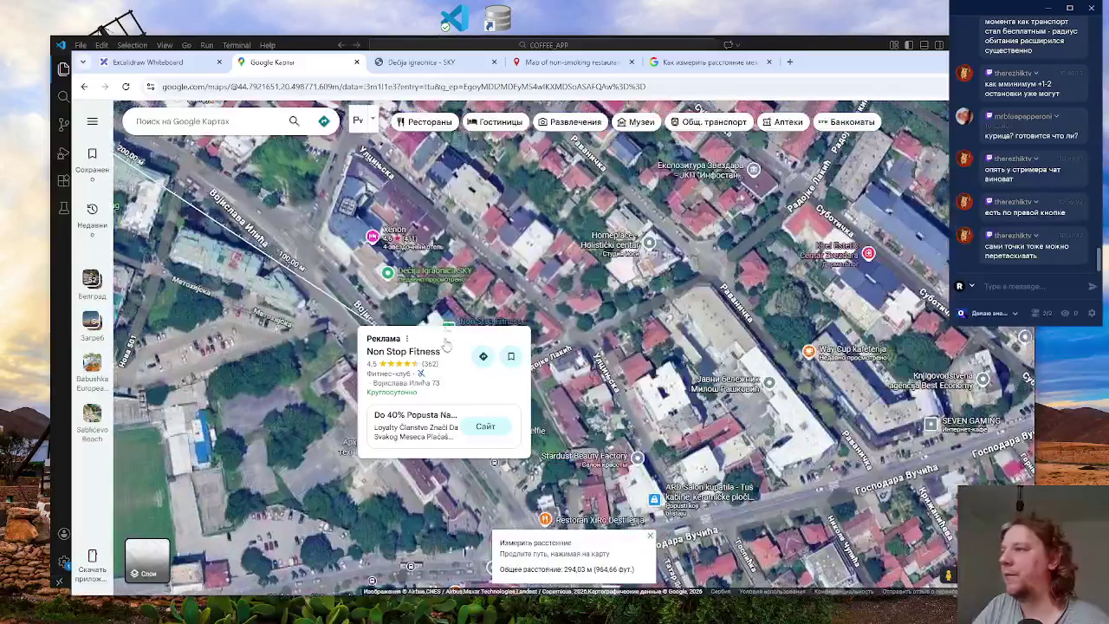
scroll(479, 422, down, 1)
scroll(479, 422, up, 1)
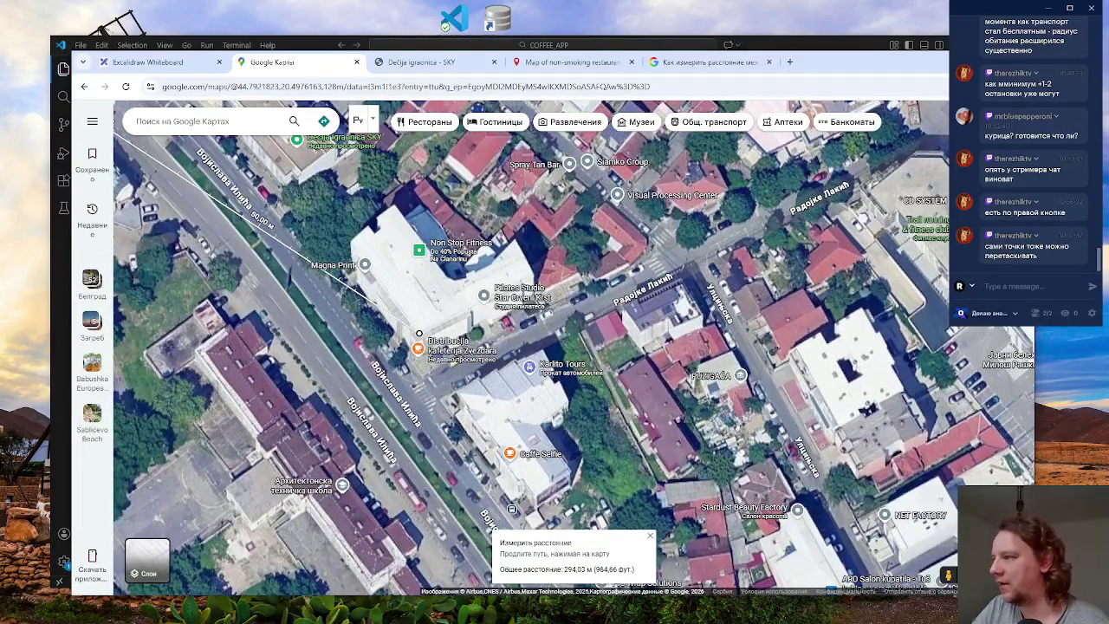
right_click(508, 348)
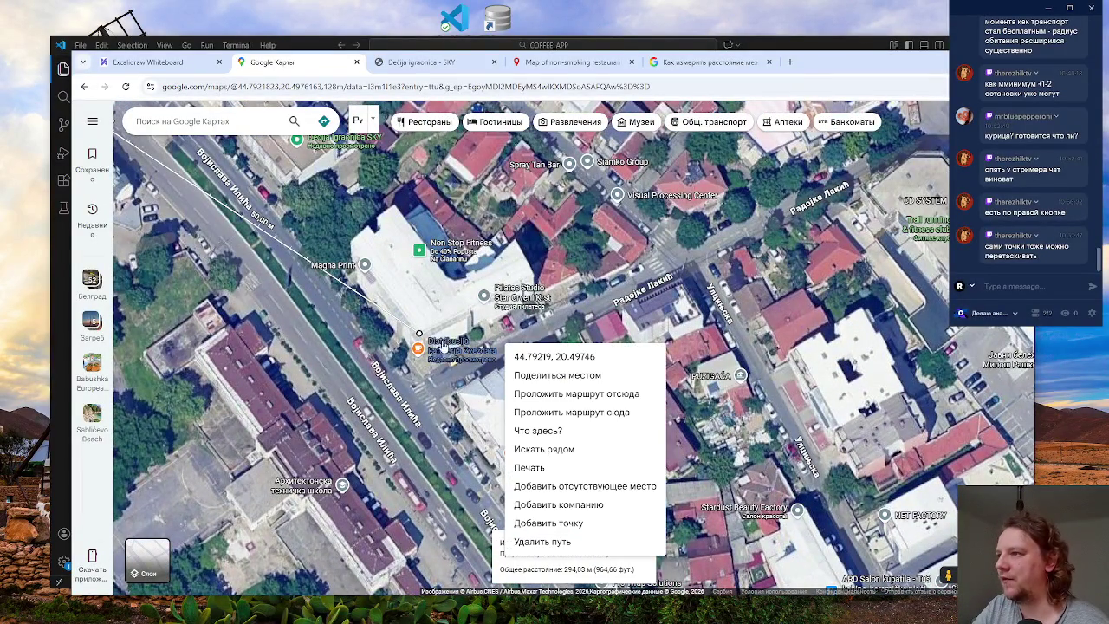
click(555, 544)
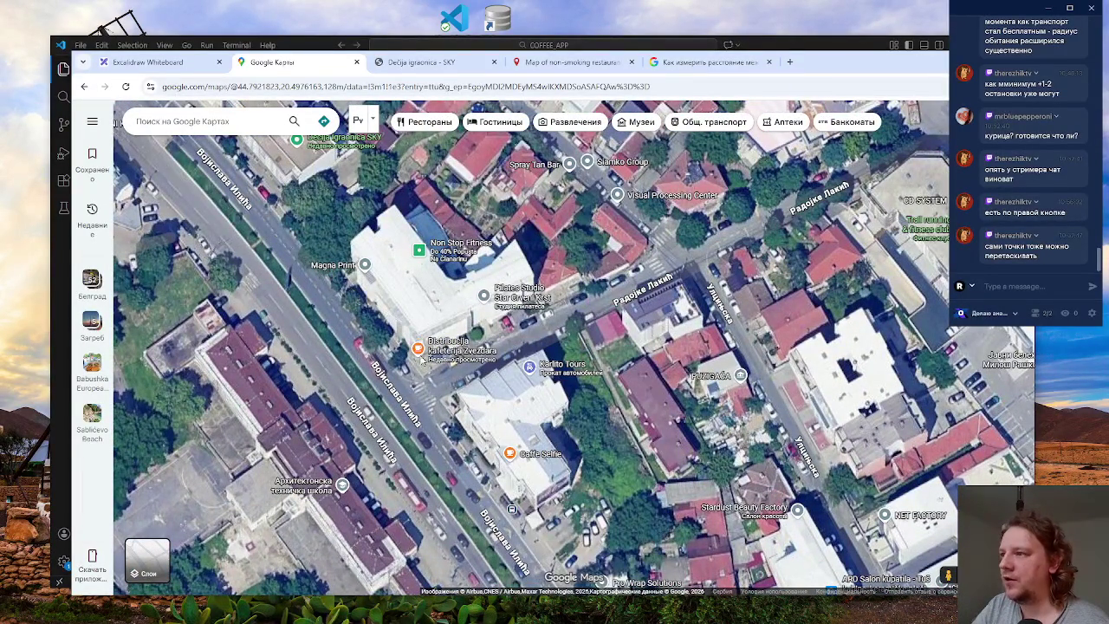
- View Distribucija kafe's details, then select Caffe Selfie and open its header photo
click(418, 350)
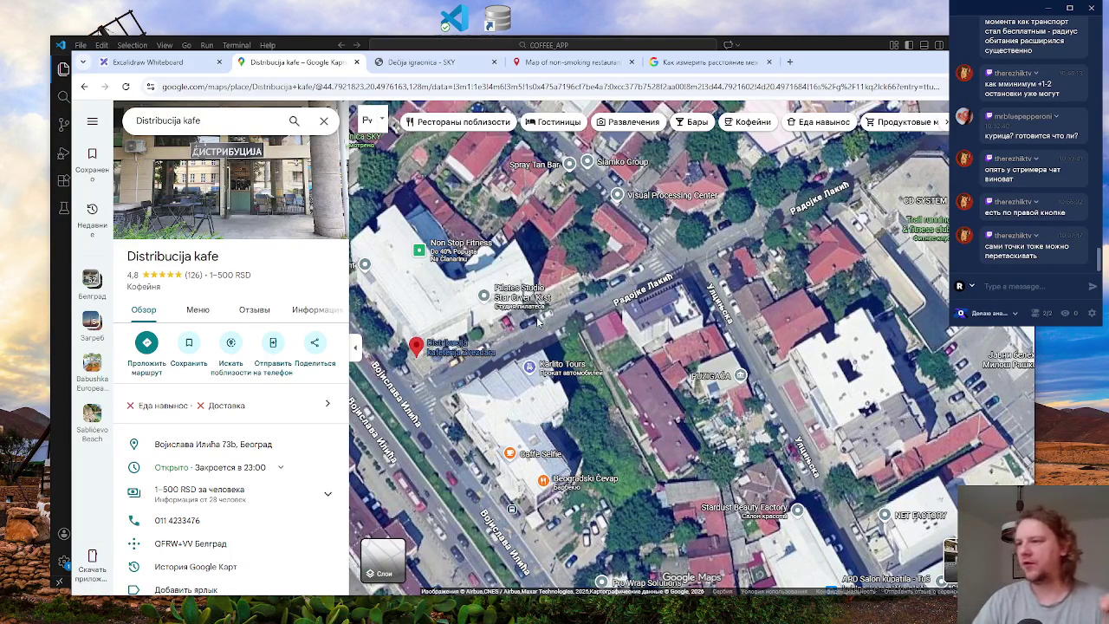
click(509, 453)
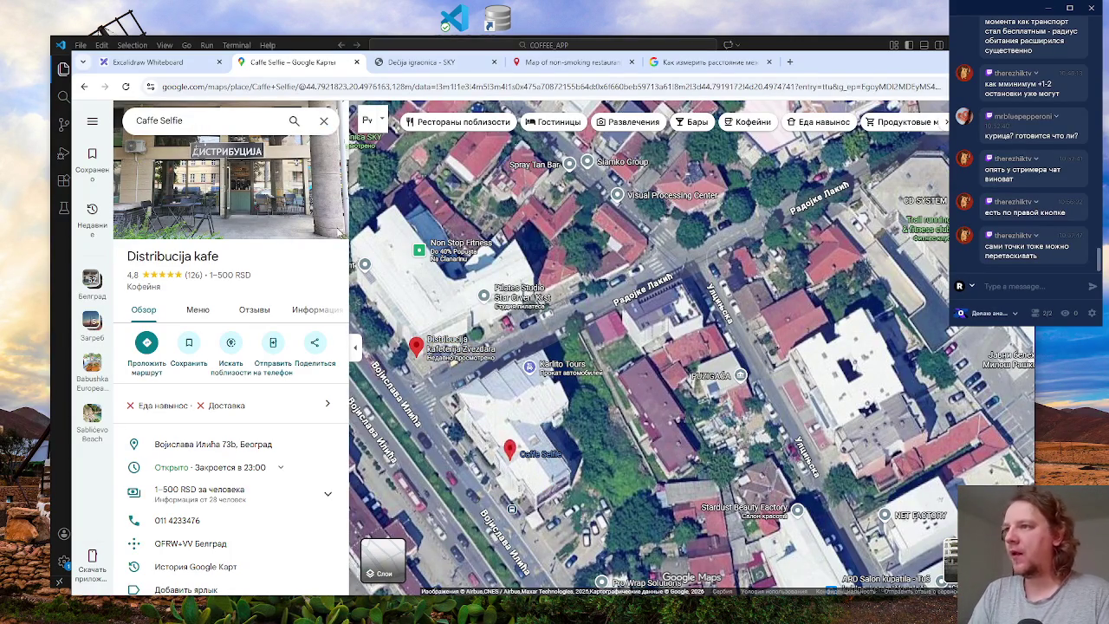
click(340, 230)
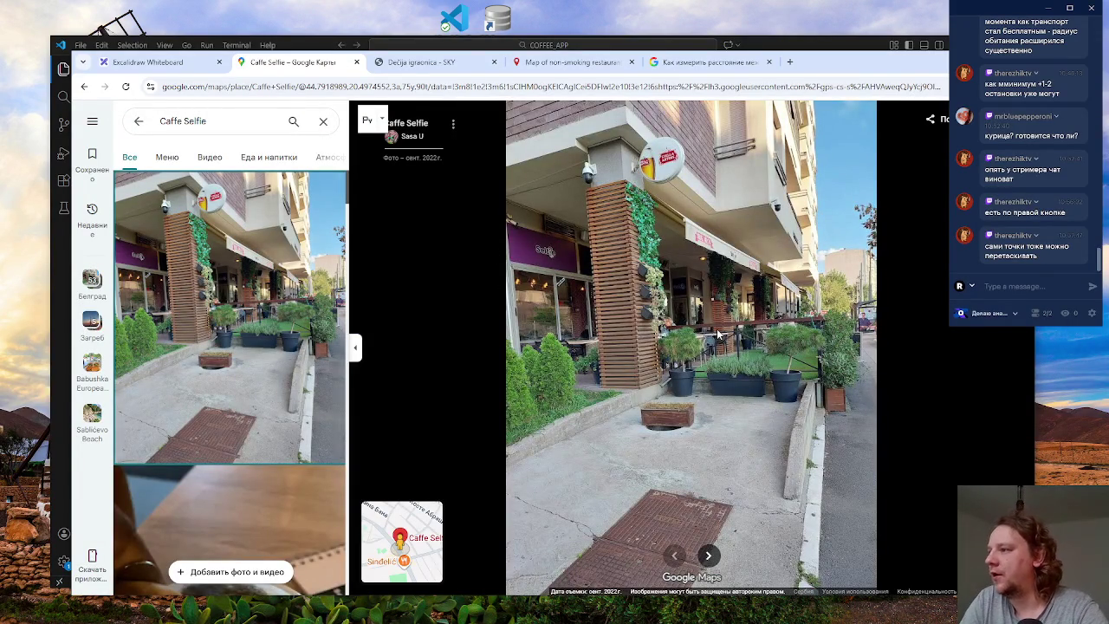
- Play Caffe Selfie's coffee video and page through its pizza, coffee and interior photos
click(708, 556)
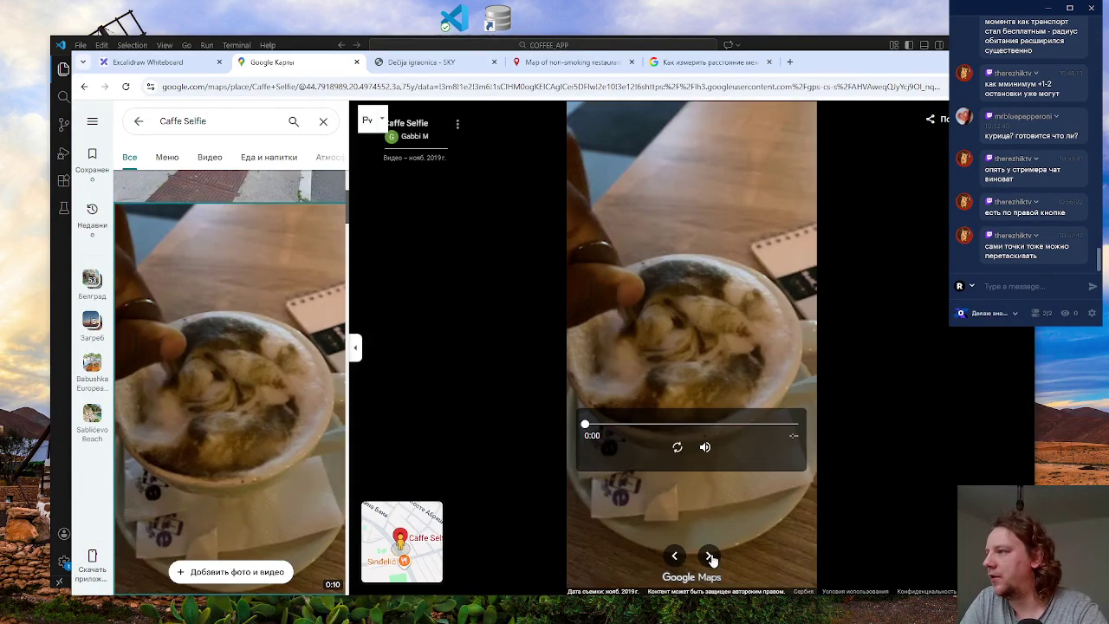
click(677, 447)
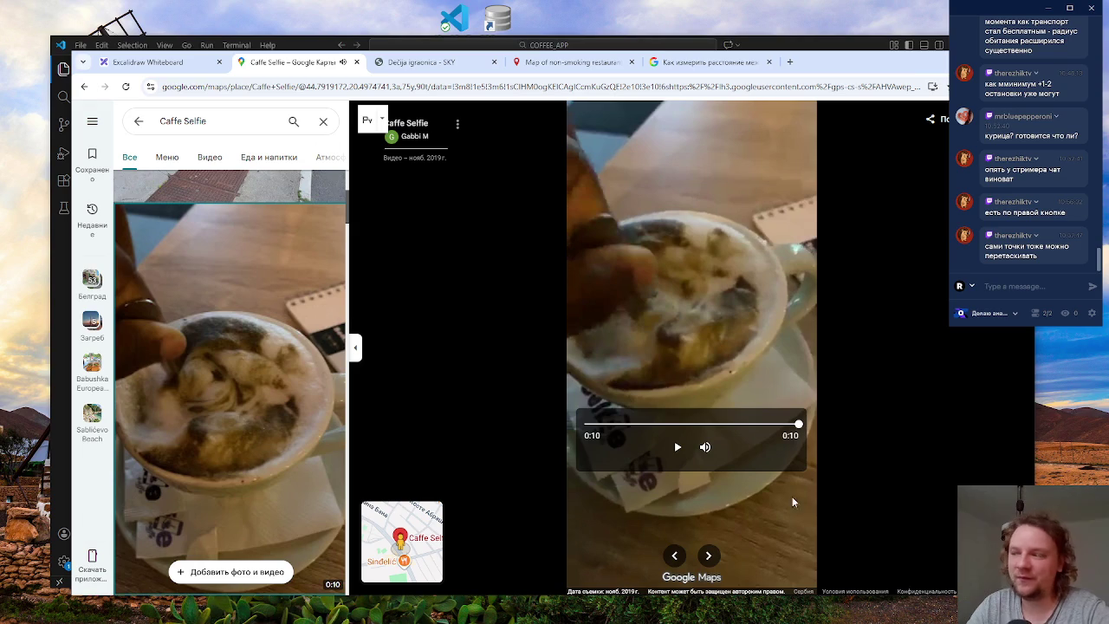
click(708, 556)
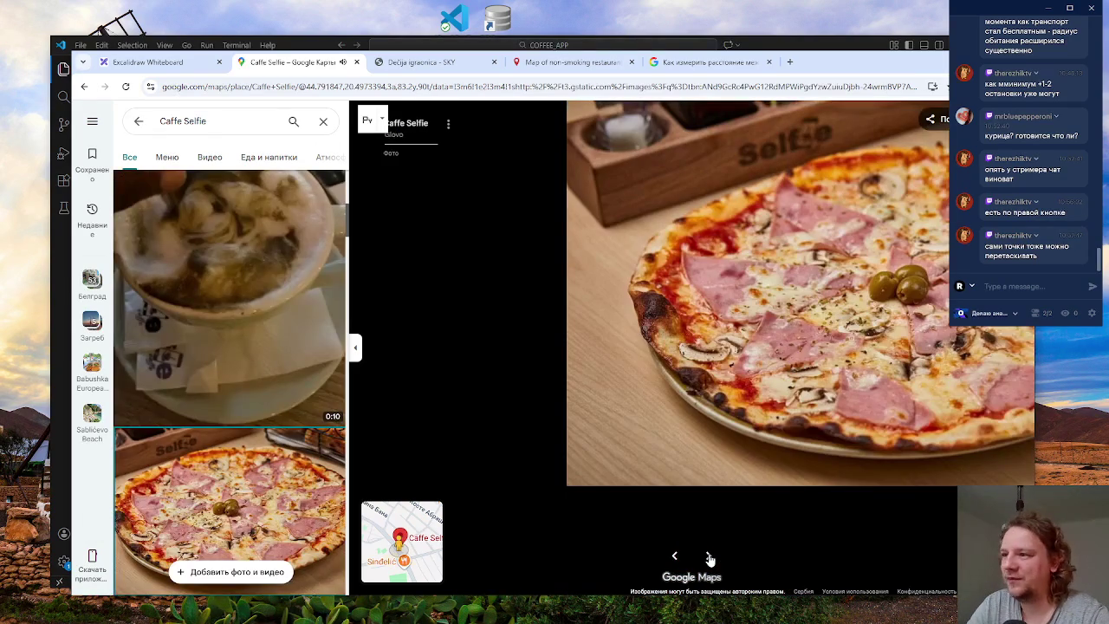
click(709, 556)
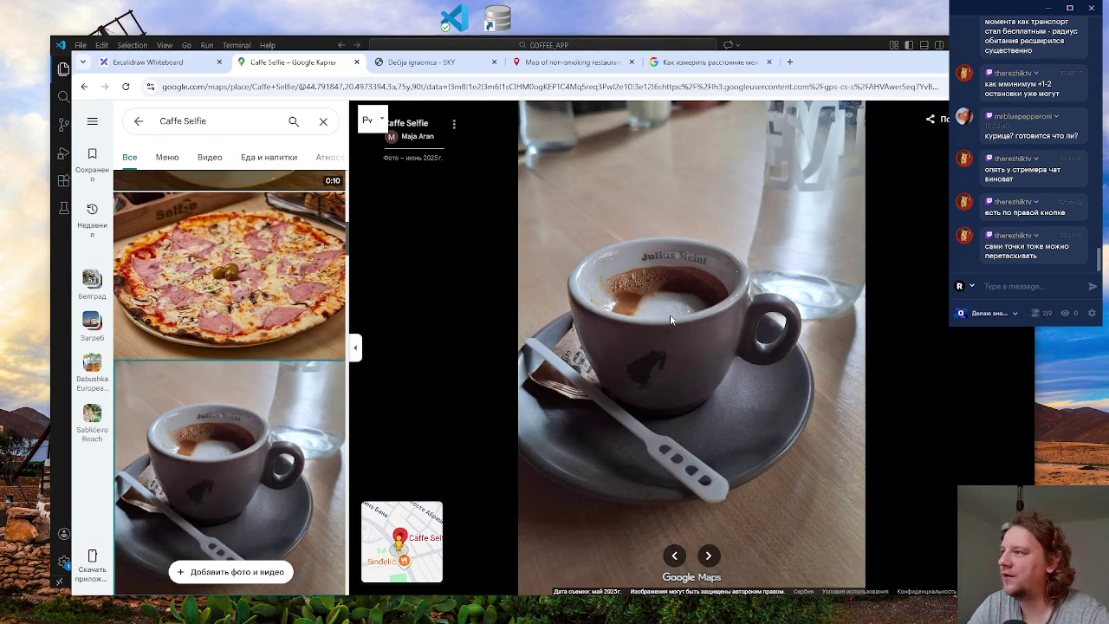
click(709, 557)
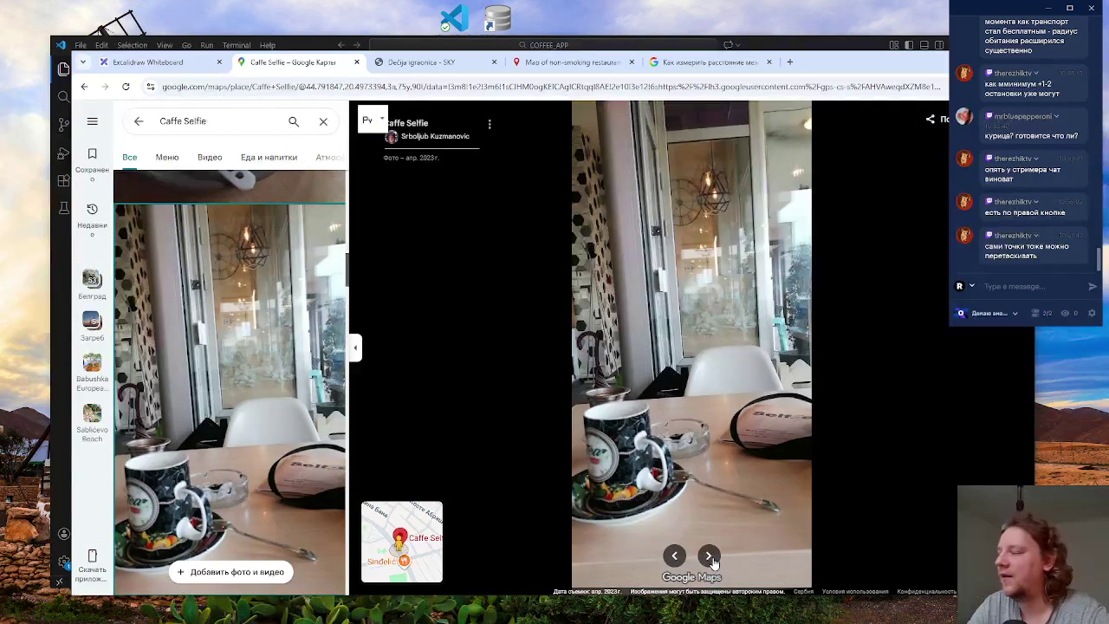
click(709, 557)
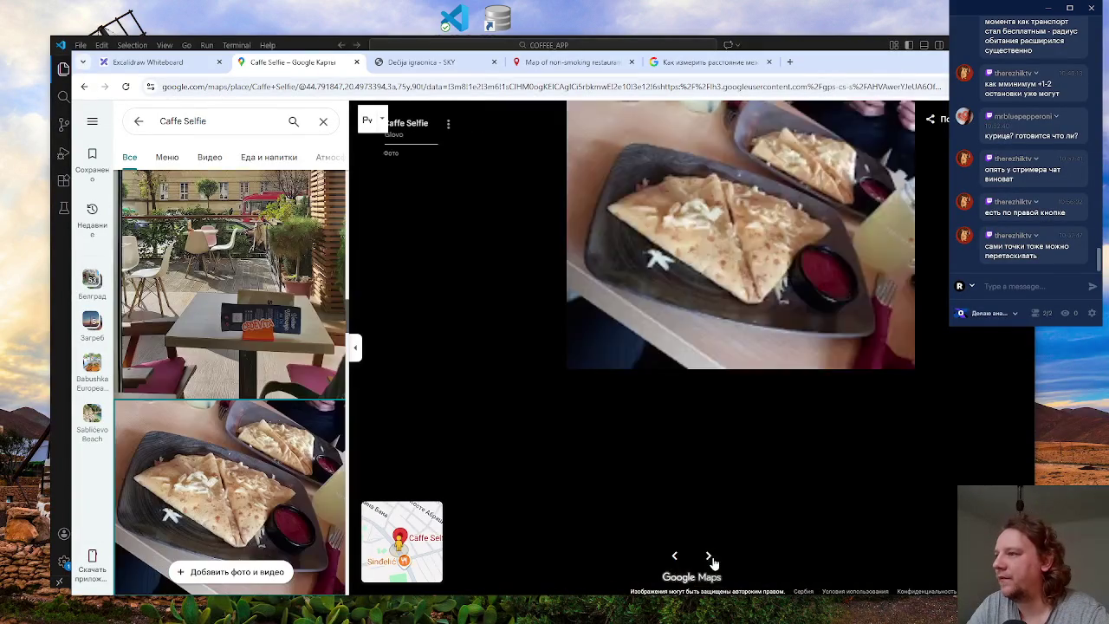
click(709, 557)
click(709, 557)
click(709, 557)
click(710, 557)
click(709, 557)
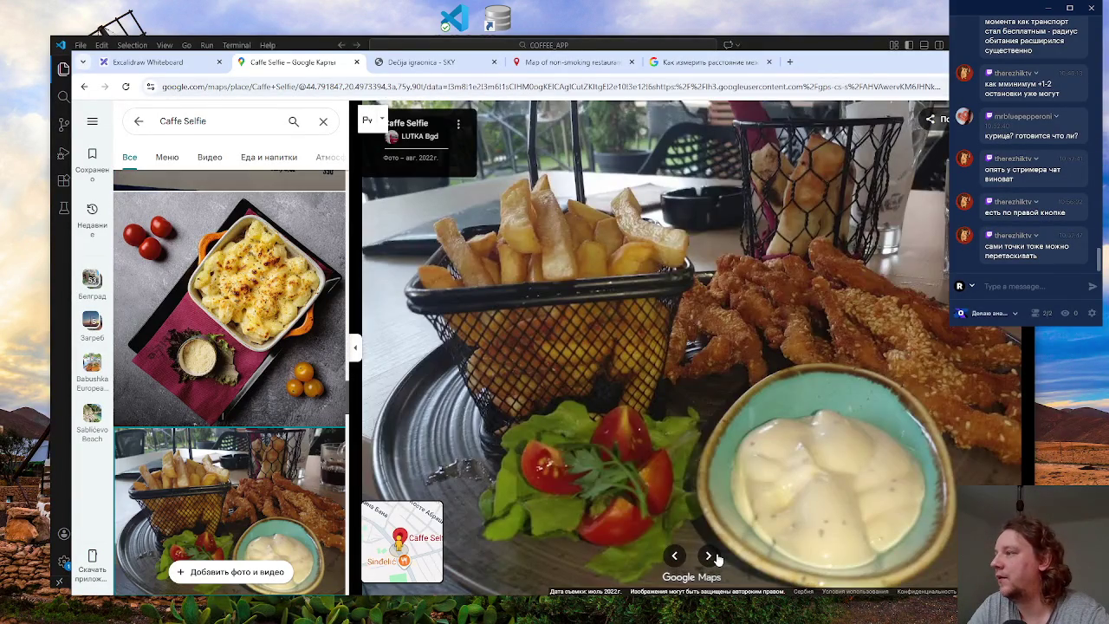
click(710, 557)
click(709, 557)
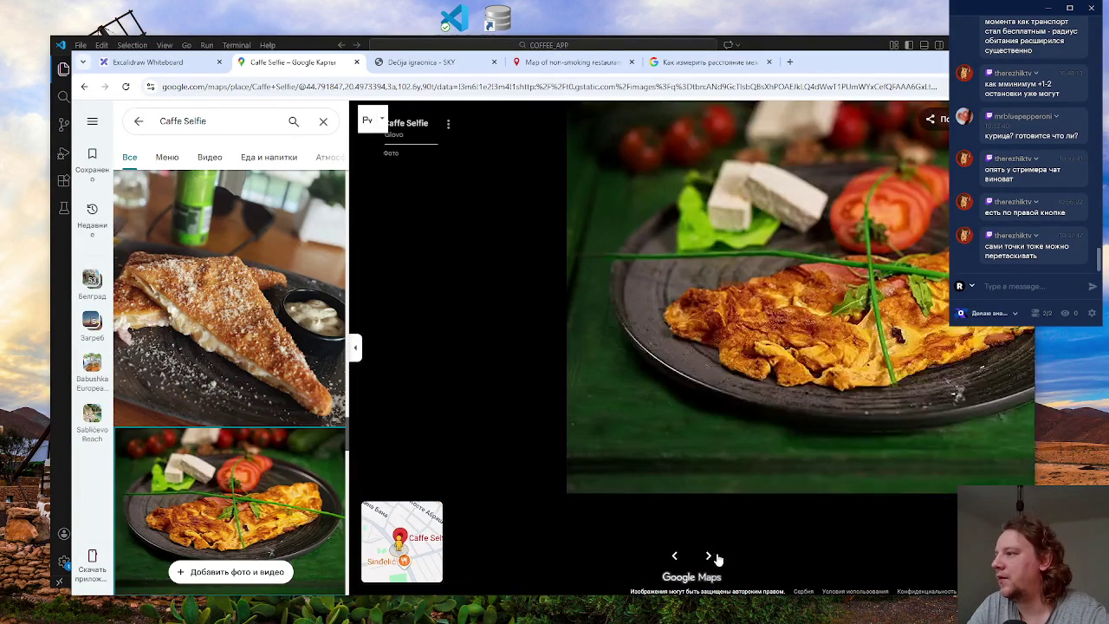
- Browse the remaining food photos through to the pizza, close the viewer, and return to Excalidraw
click(674, 557)
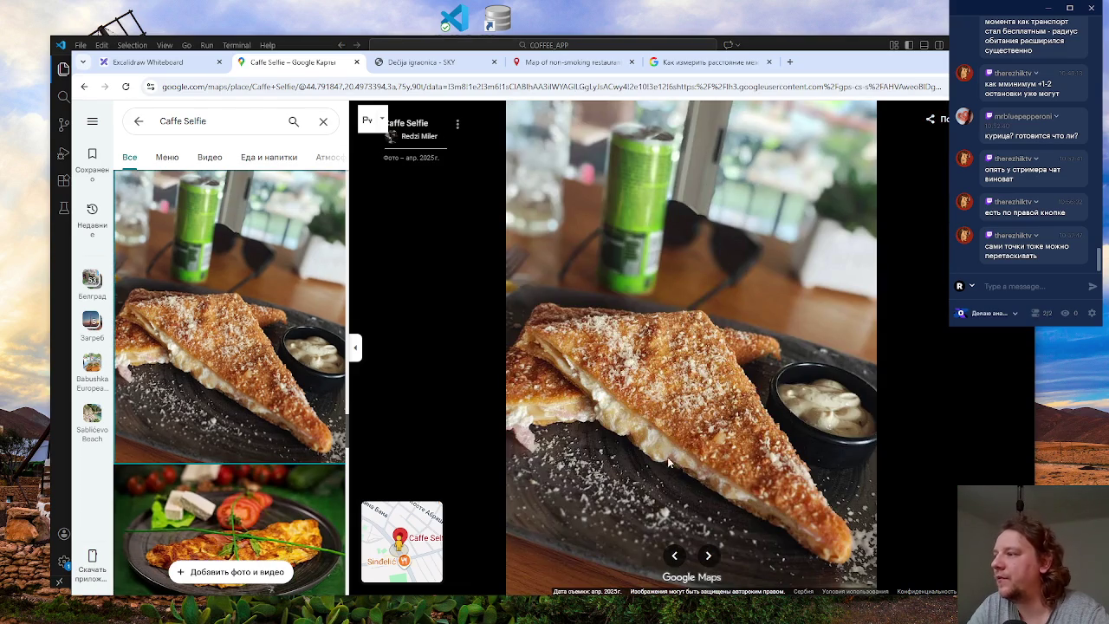
click(712, 558)
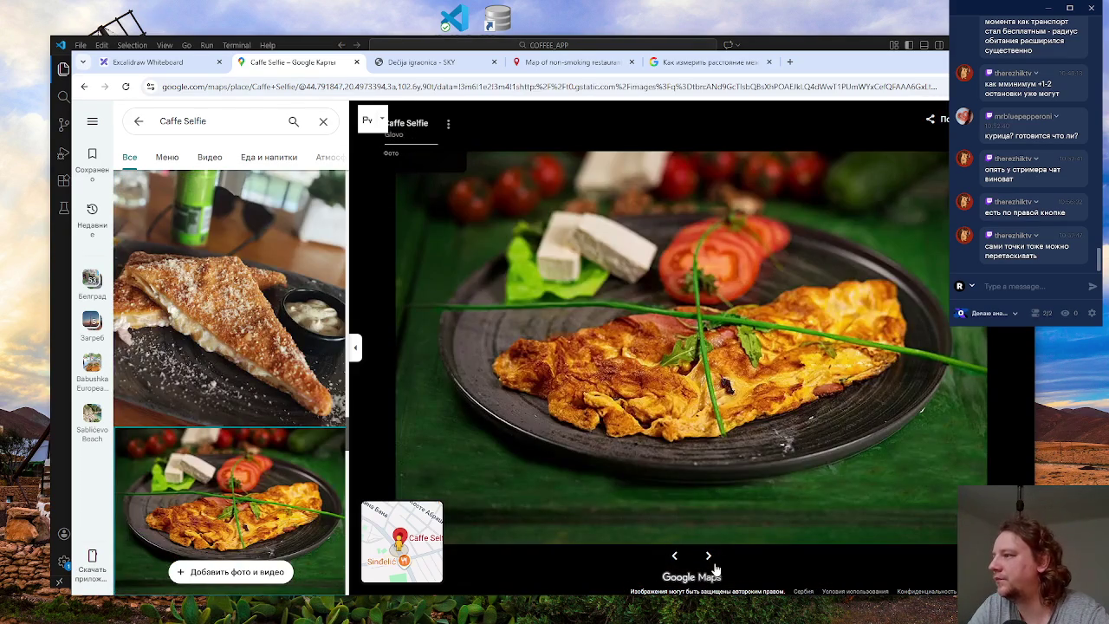
click(712, 558)
click(712, 559)
click(712, 559)
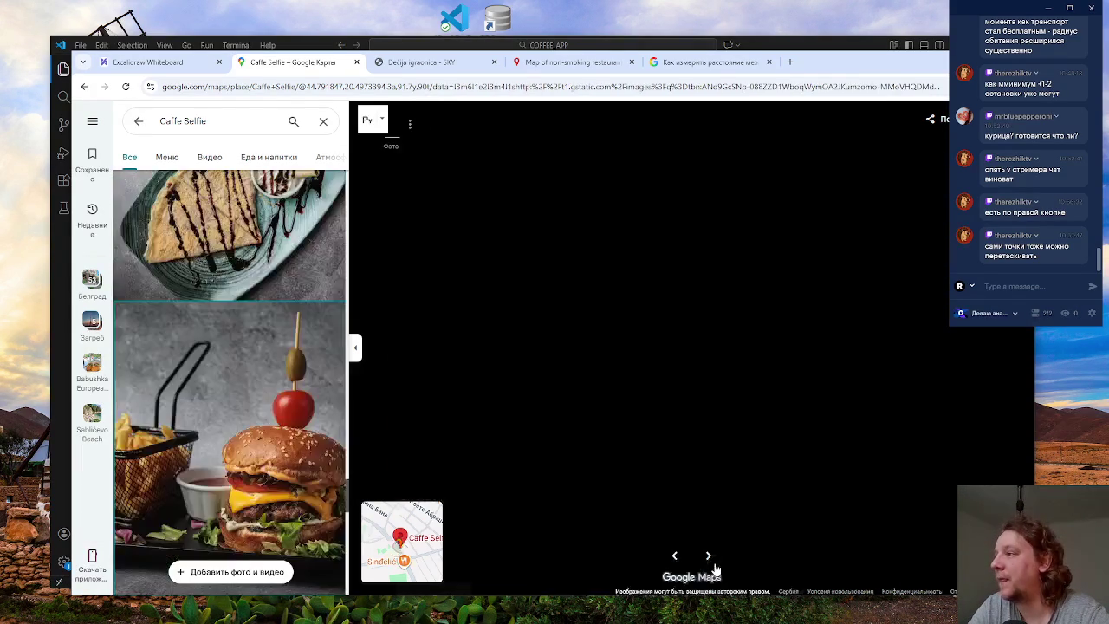
click(715, 565)
click(716, 566)
click(715, 565)
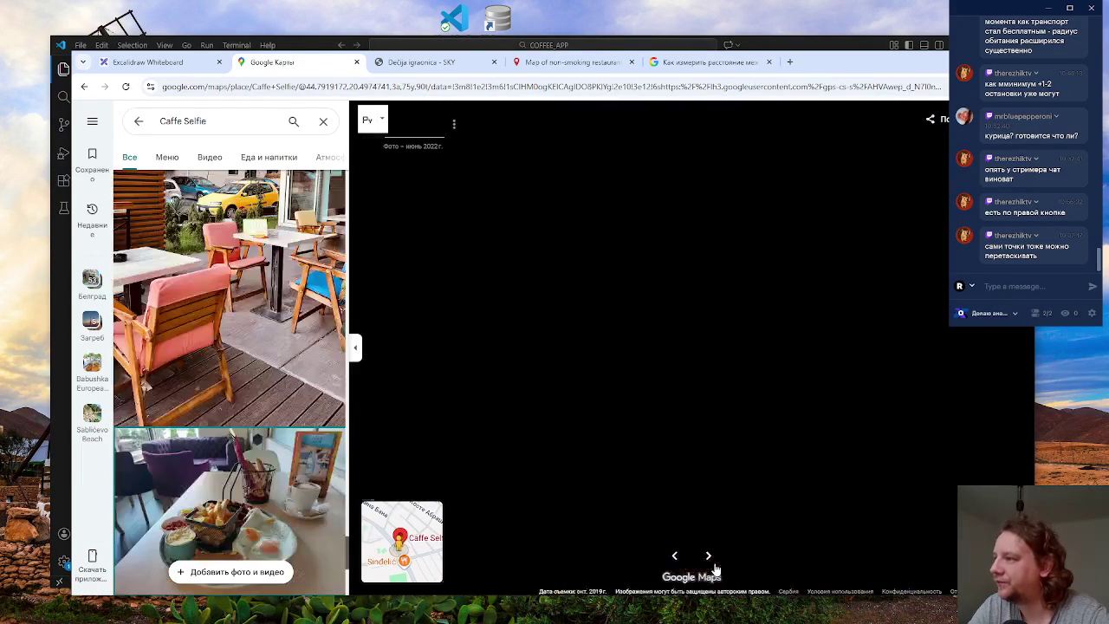
click(715, 565)
click(716, 565)
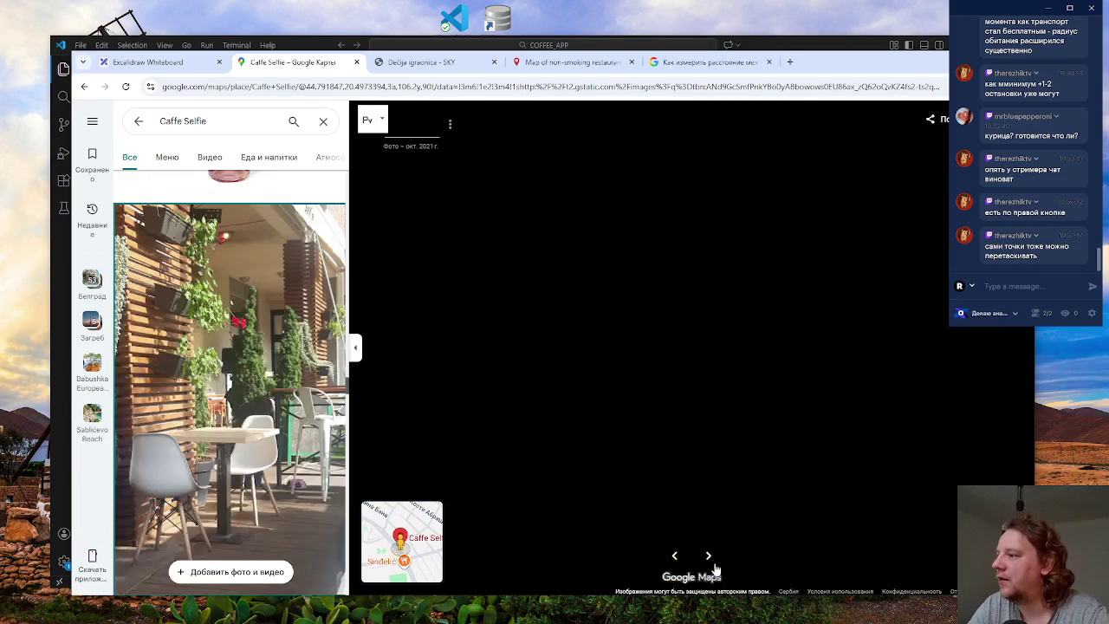
click(715, 565)
click(715, 564)
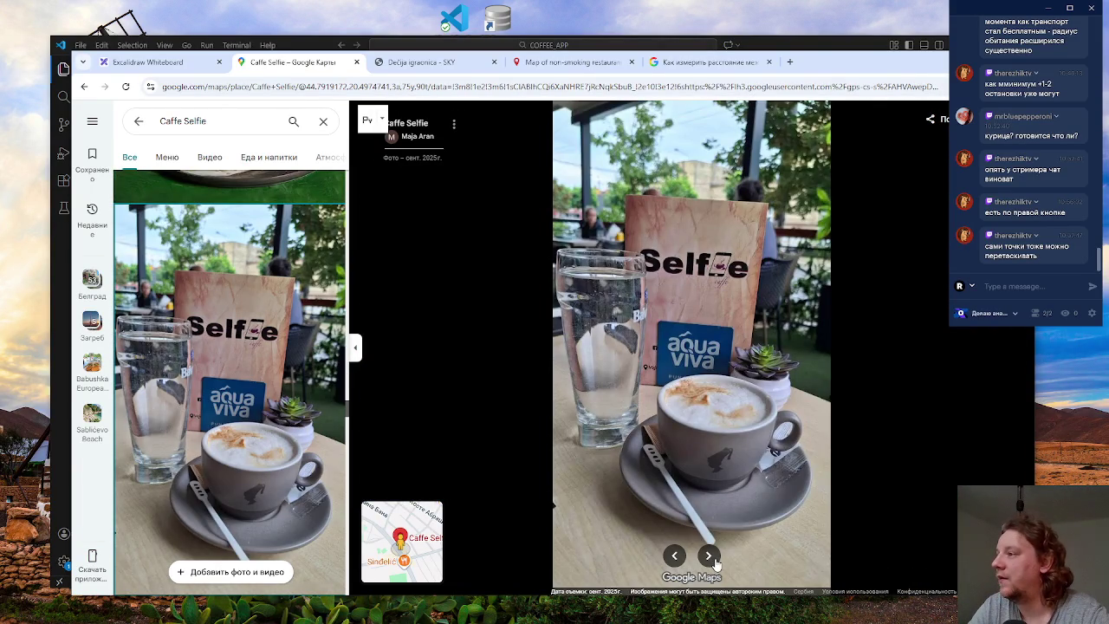
click(708, 556)
click(709, 556)
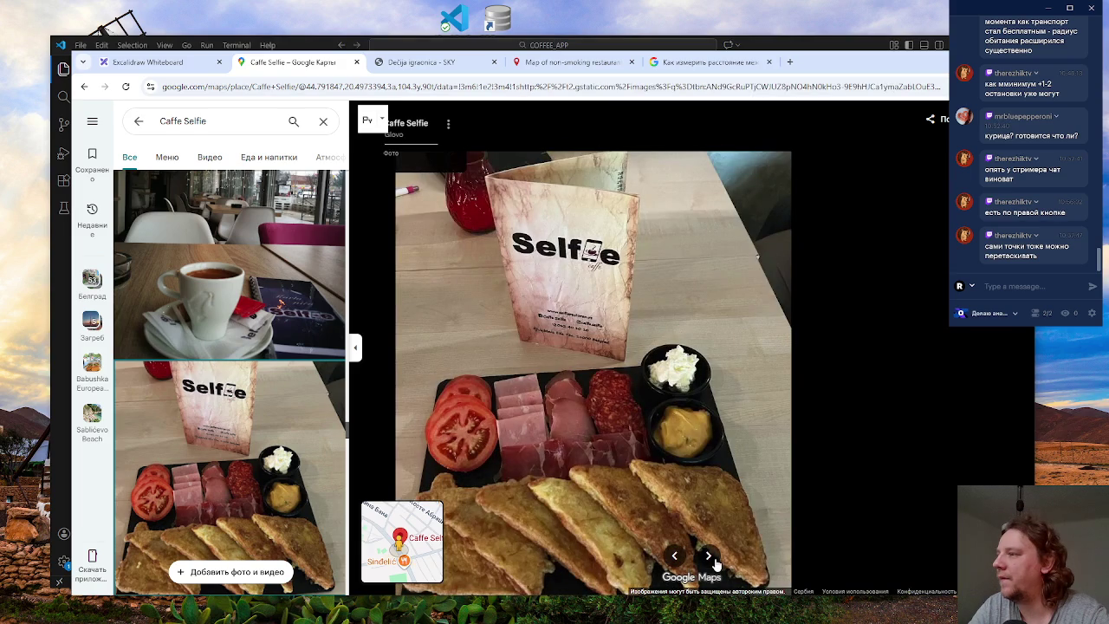
click(709, 555)
click(709, 555)
click(709, 556)
key(Escape)
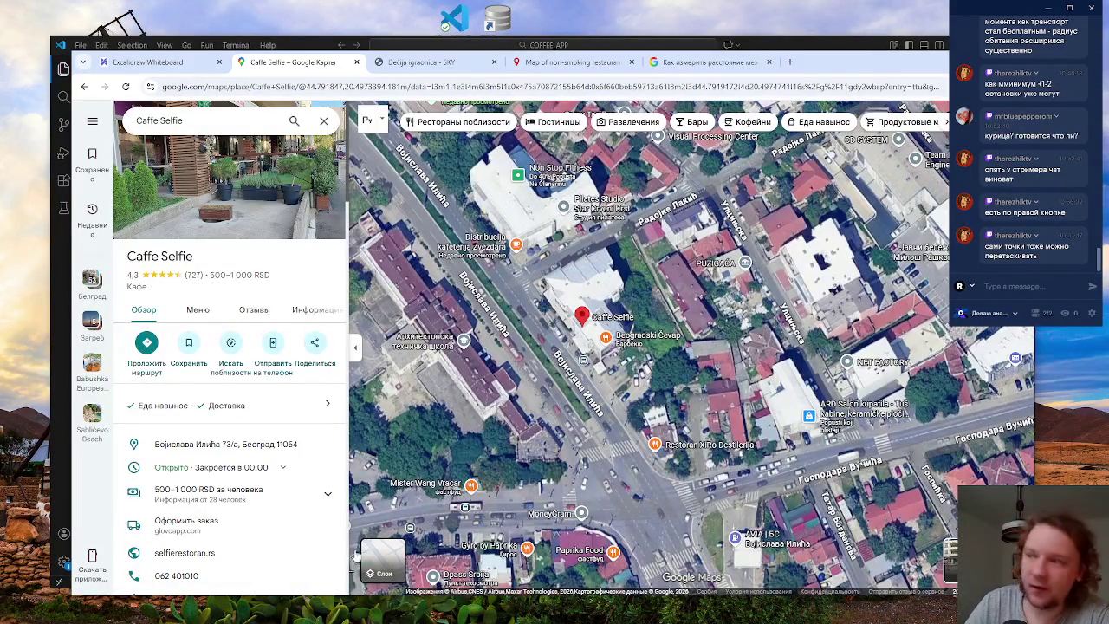
click(143, 61)
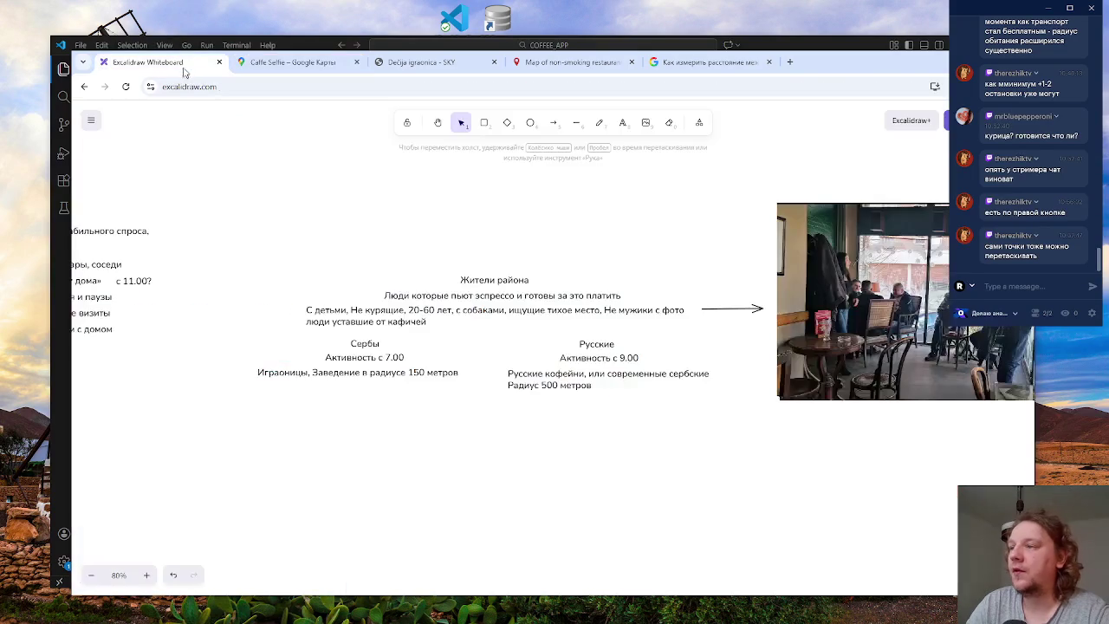
- Select and deselect the Russian cafés note, then go back to the Caffe Selfie Maps page
click(568, 386)
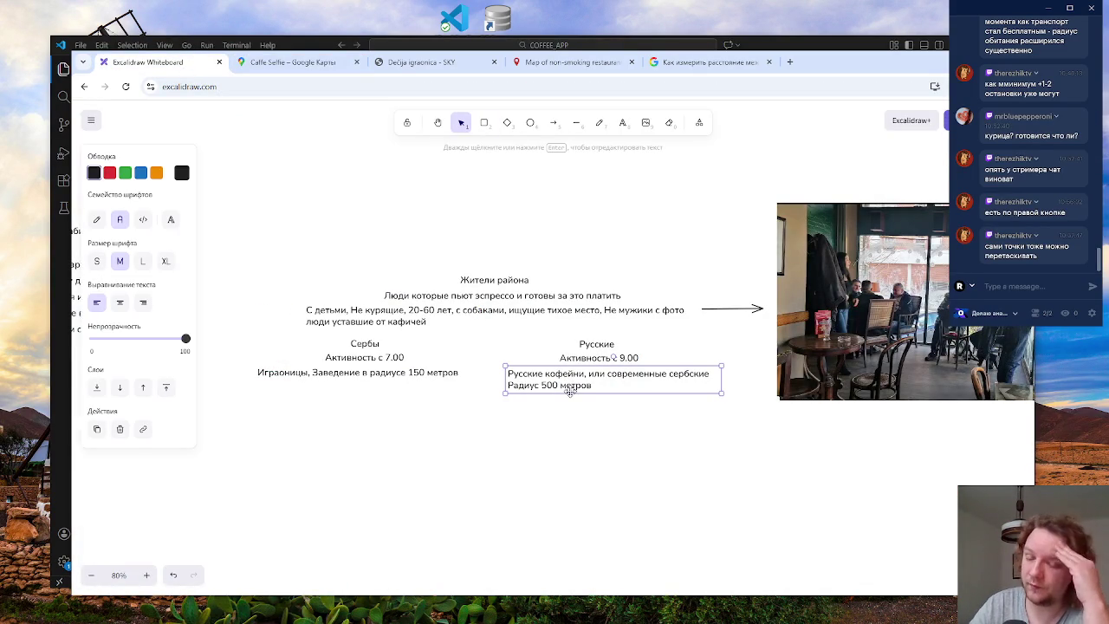
click(593, 434)
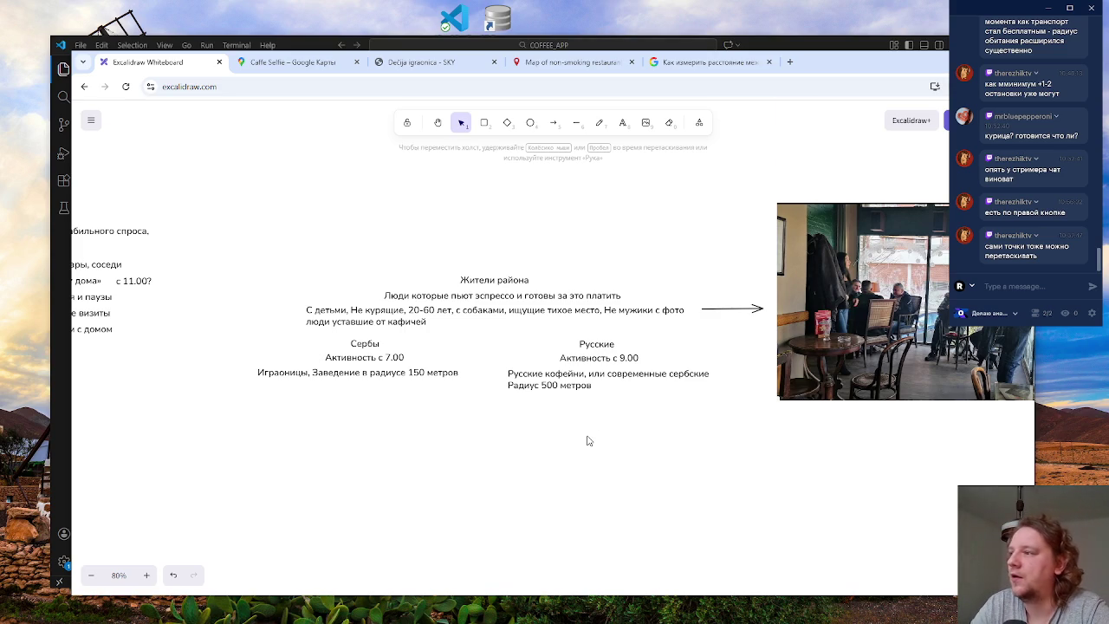
click(295, 67)
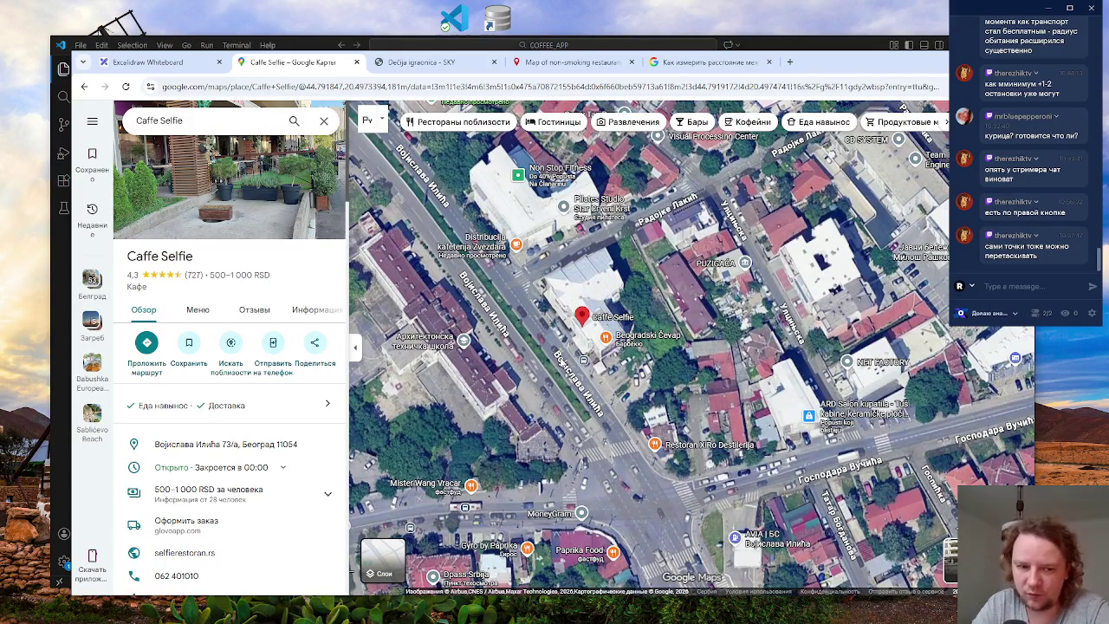
- Close the Caffe Selfie details and zoom the satellite map out over central Belgrade
click(324, 121)
scroll(535, 404, down, 2)
scroll(535, 403, down, 5)
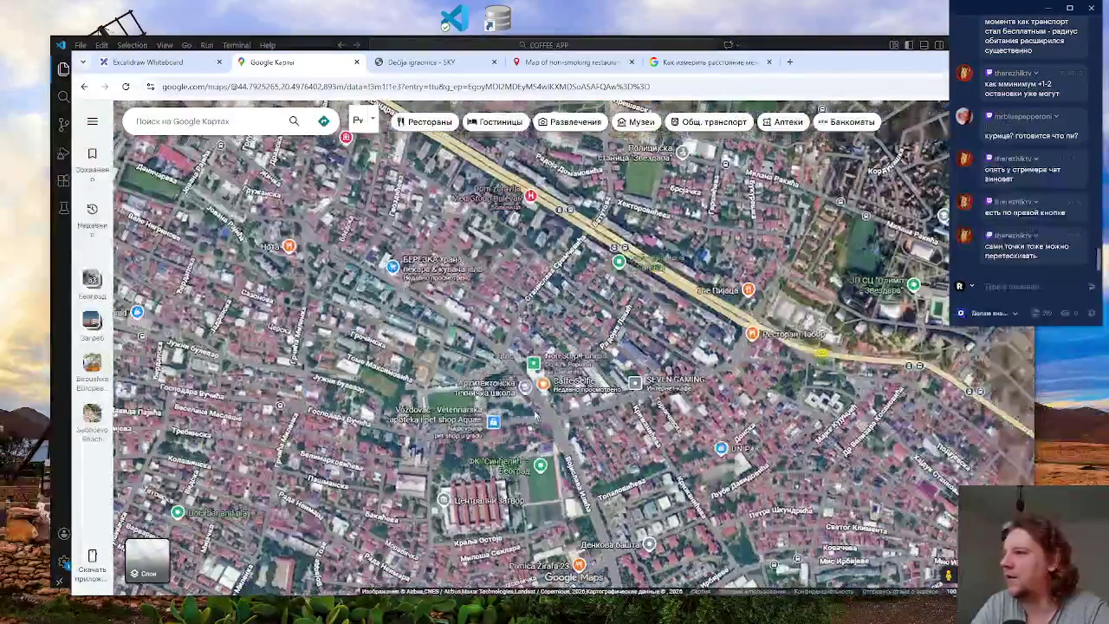
scroll(330, 294, down, 2)
drag(329, 295, 409, 333)
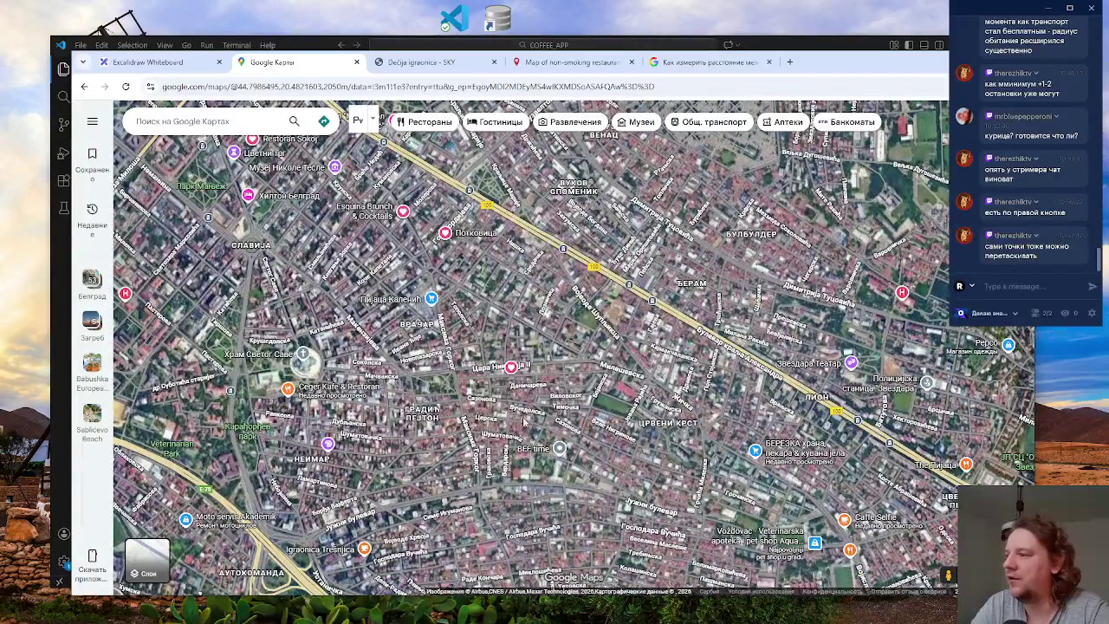
scroll(464, 391, down, 2)
scroll(465, 391, down, 2)
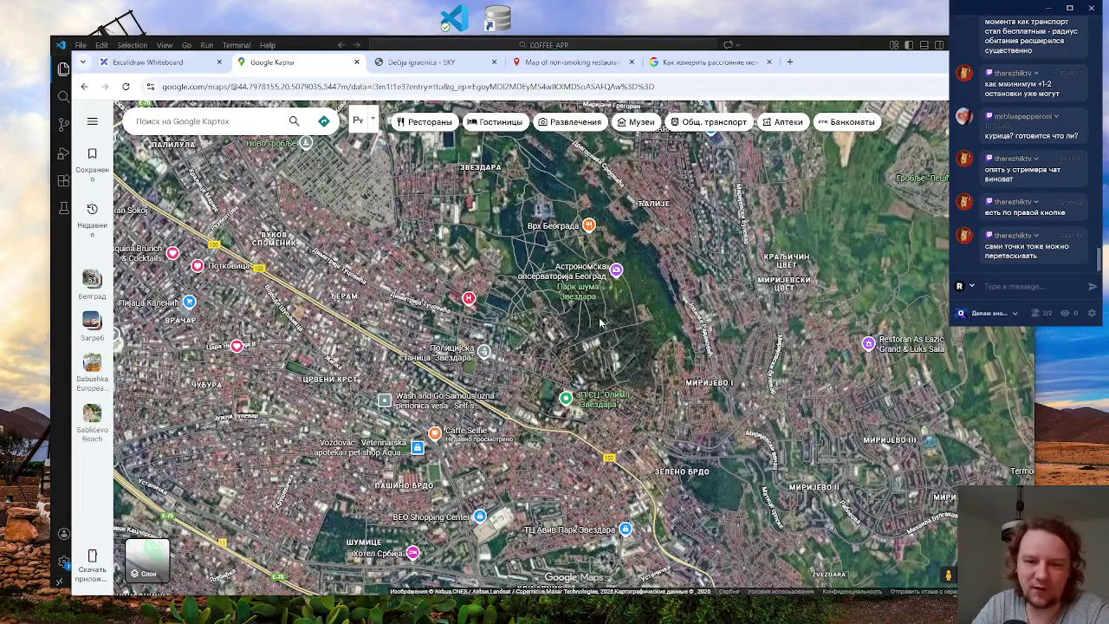
- Pan the map to reveal the western districts, Белград and УШЋЕ, and Аутокоманда and Пашино Брдо
drag(618, 355, 592, 362)
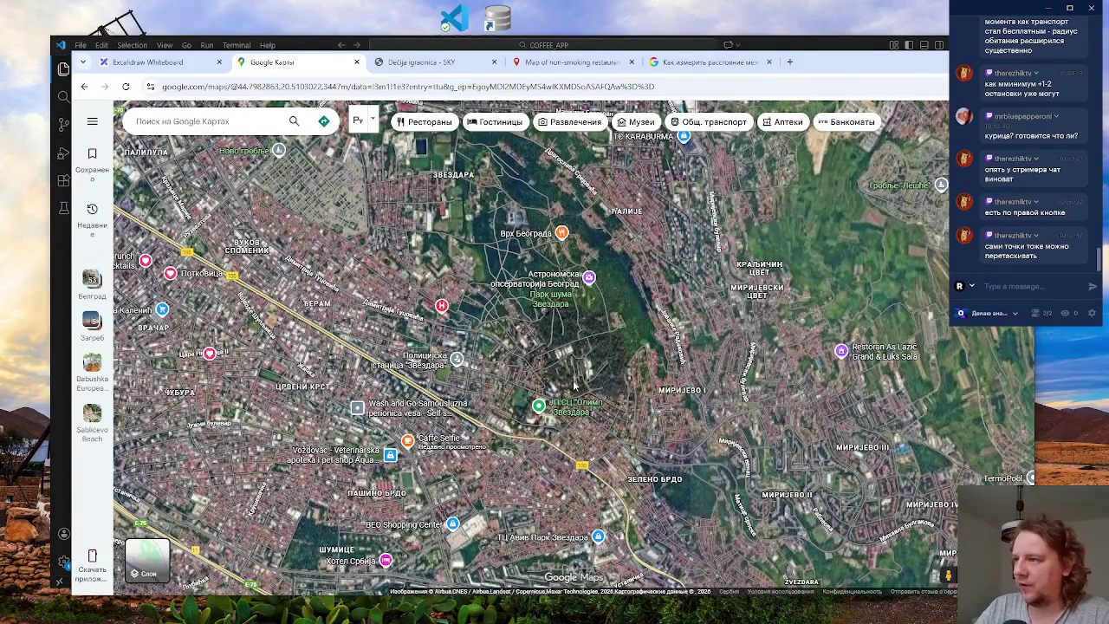
mouse_move(276, 459)
mouse_down()
mouse_move(448, 440)
mouse_move(669, 454)
mouse_up()
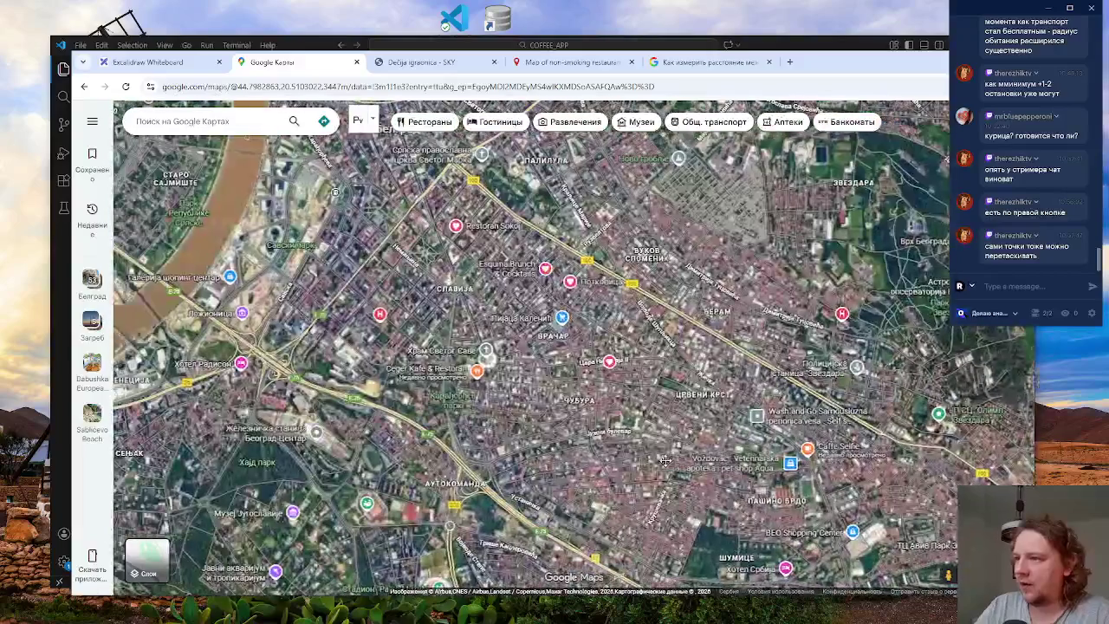
drag(448, 299, 472, 424)
drag(566, 492, 518, 418)
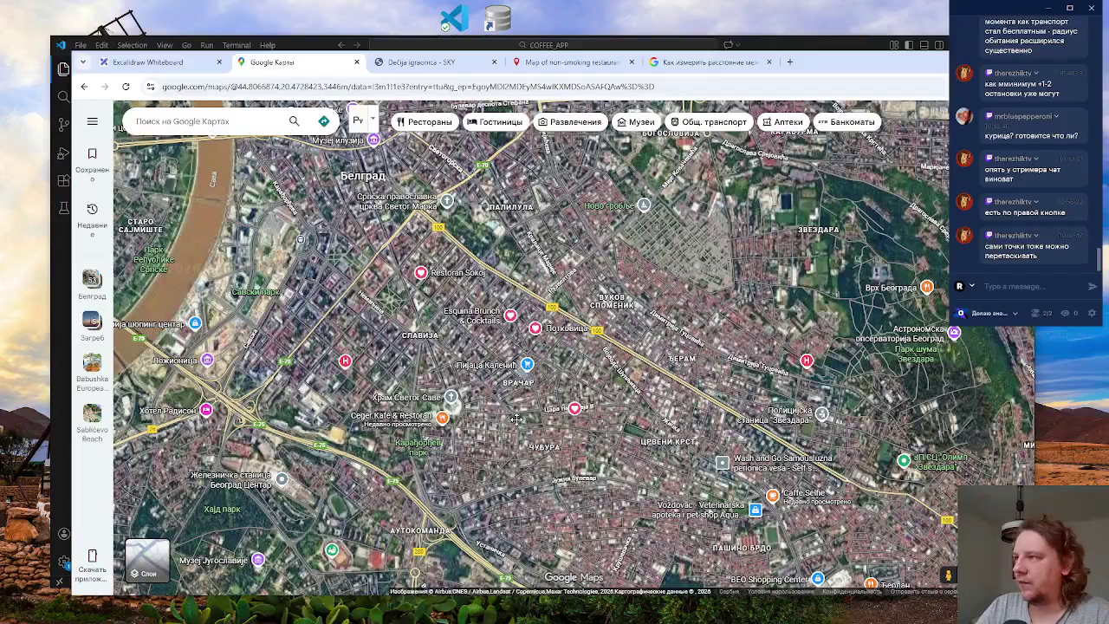
drag(515, 419, 517, 470)
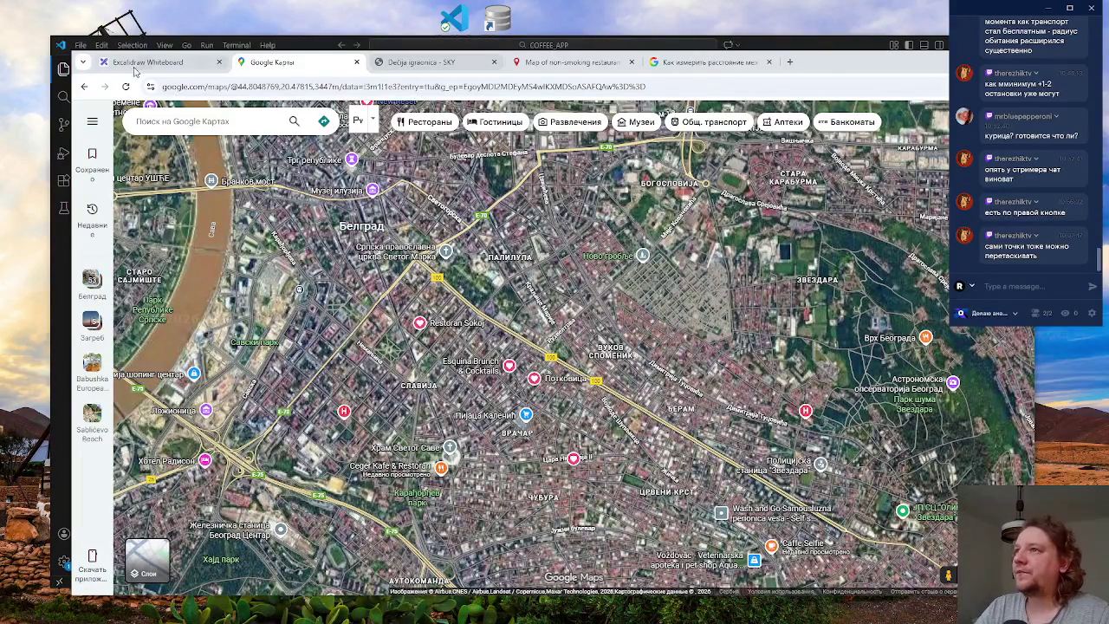
click(167, 66)
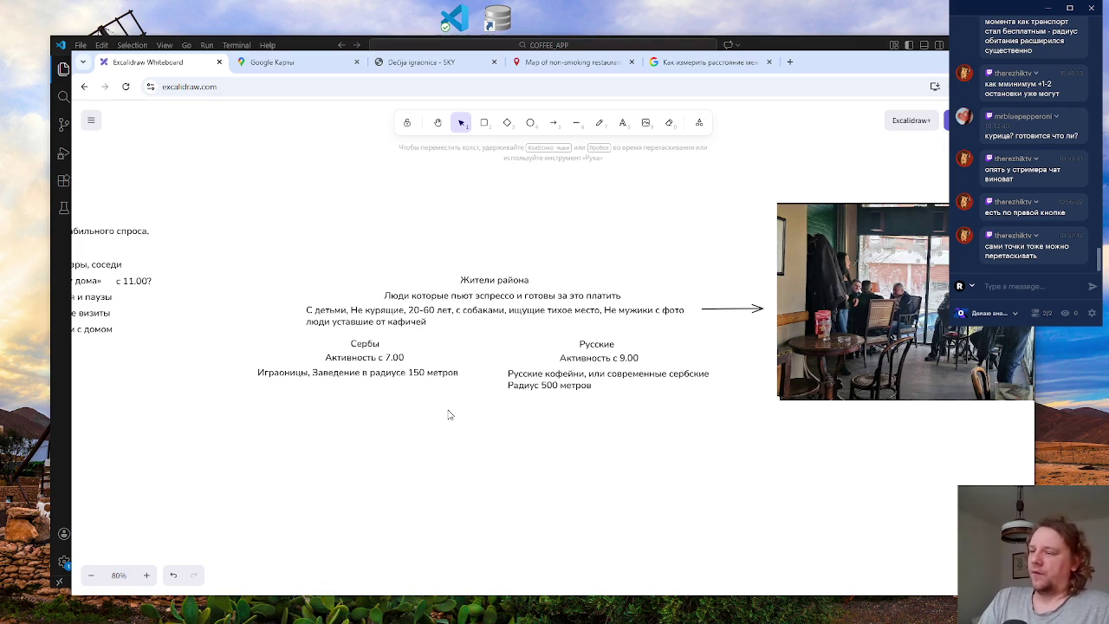
- Move the «Привычка «своего» кафе рядом с домом» bullet down, away from its list
click(432, 376)
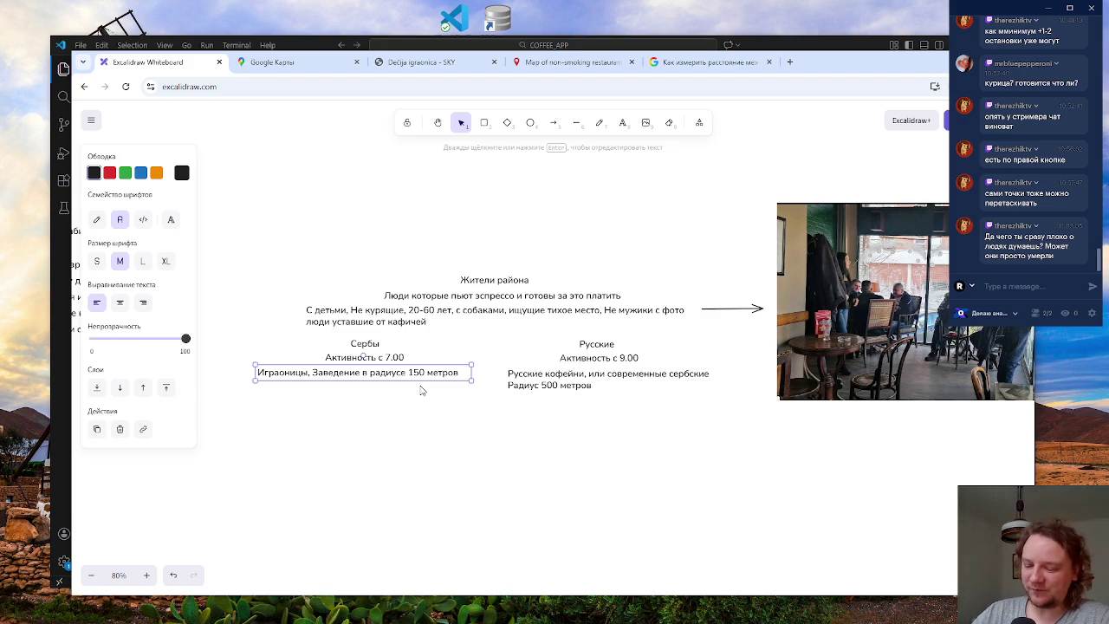
click(506, 453)
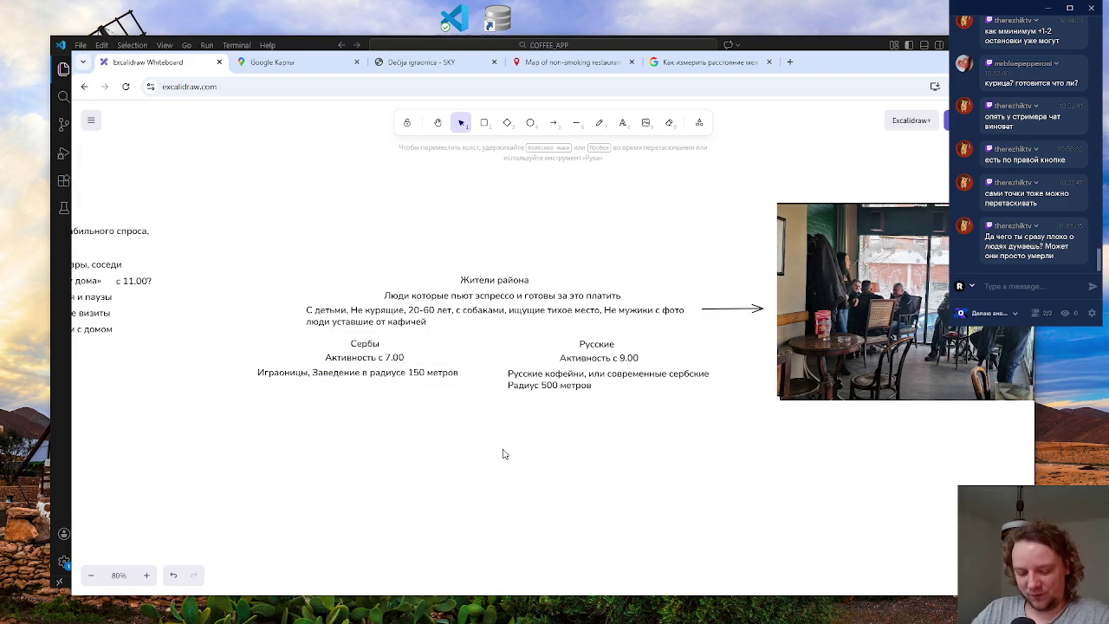
mouse_move(363, 462)
mouse_down()
mouse_move(606, 460)
mouse_move(584, 465)
mouse_up()
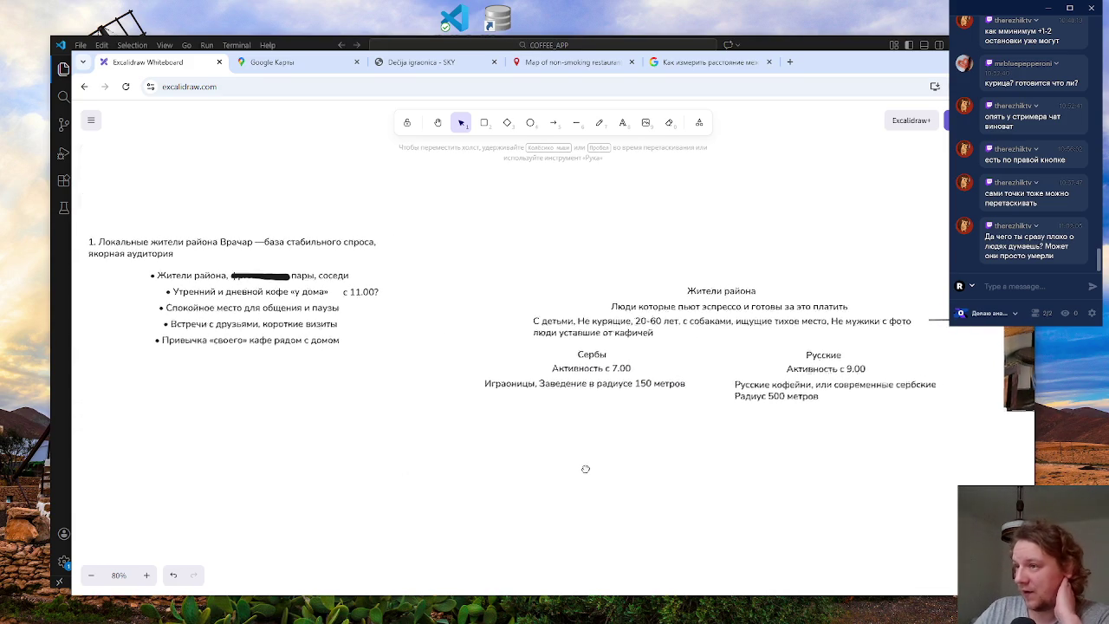
click(227, 342)
mouse_move(265, 342)
mouse_down()
mouse_move(304, 384)
mouse_move(413, 461)
mouse_move(409, 452)
mouse_up()
click(421, 473)
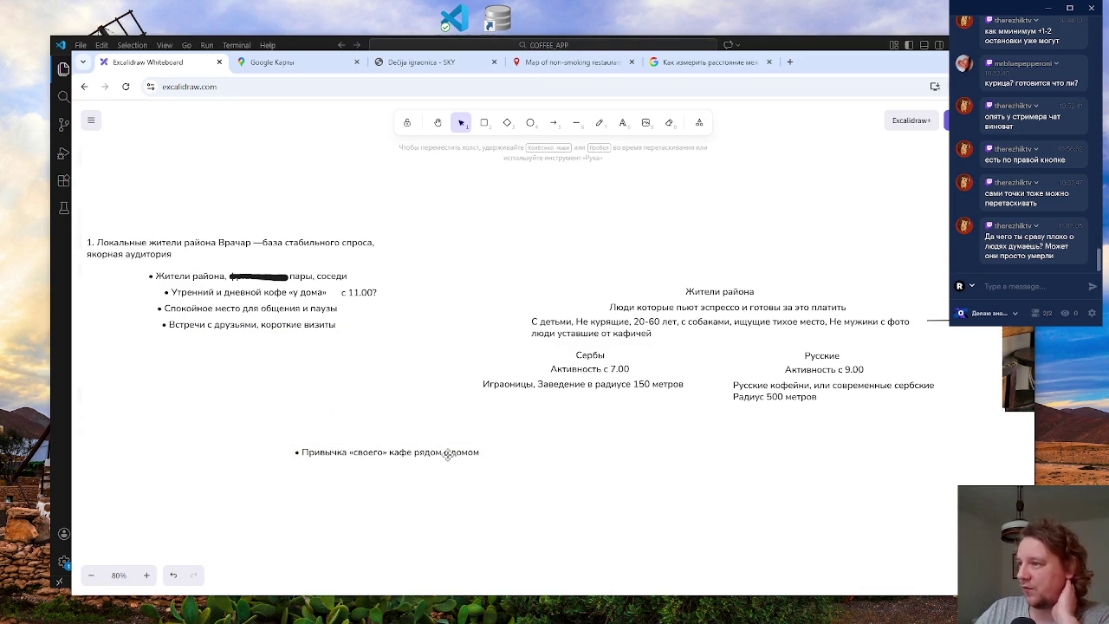
- Reselect the 150-metre radius note under Сербы, then go back to Google Maps
click(650, 384)
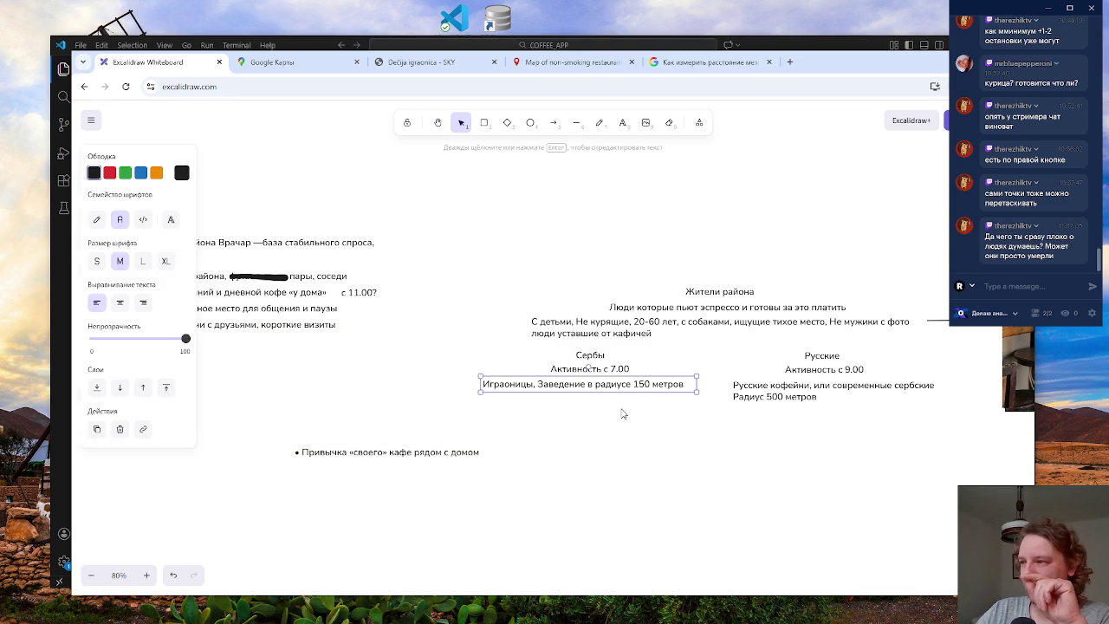
click(407, 453)
click(648, 385)
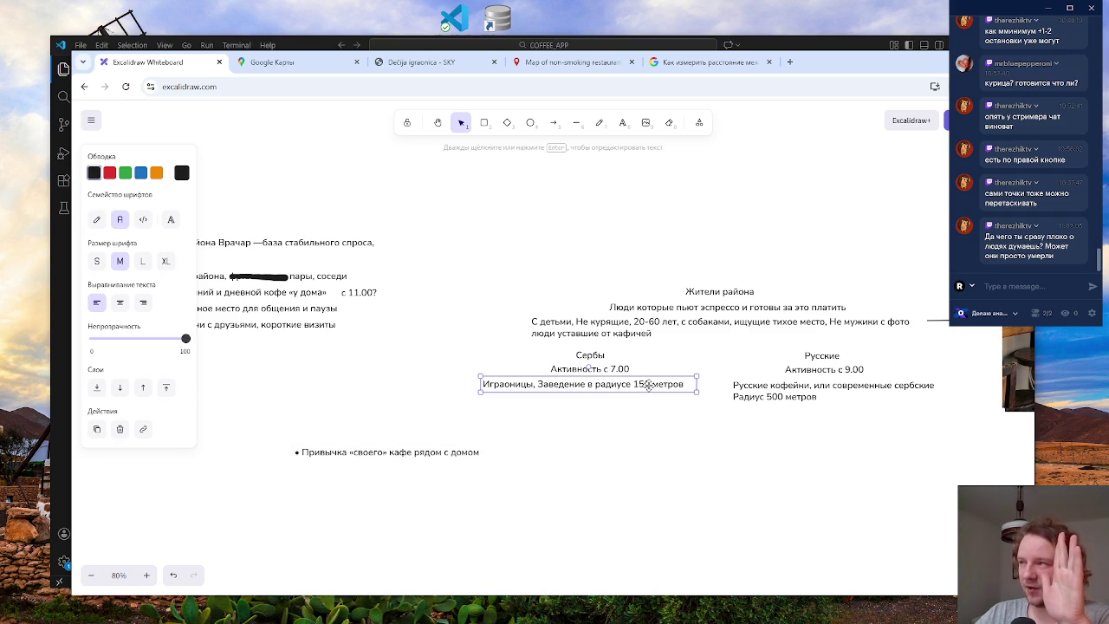
click(294, 59)
- Zoom and pan the satellite map around the Slavija area
scroll(464, 371, up, 3)
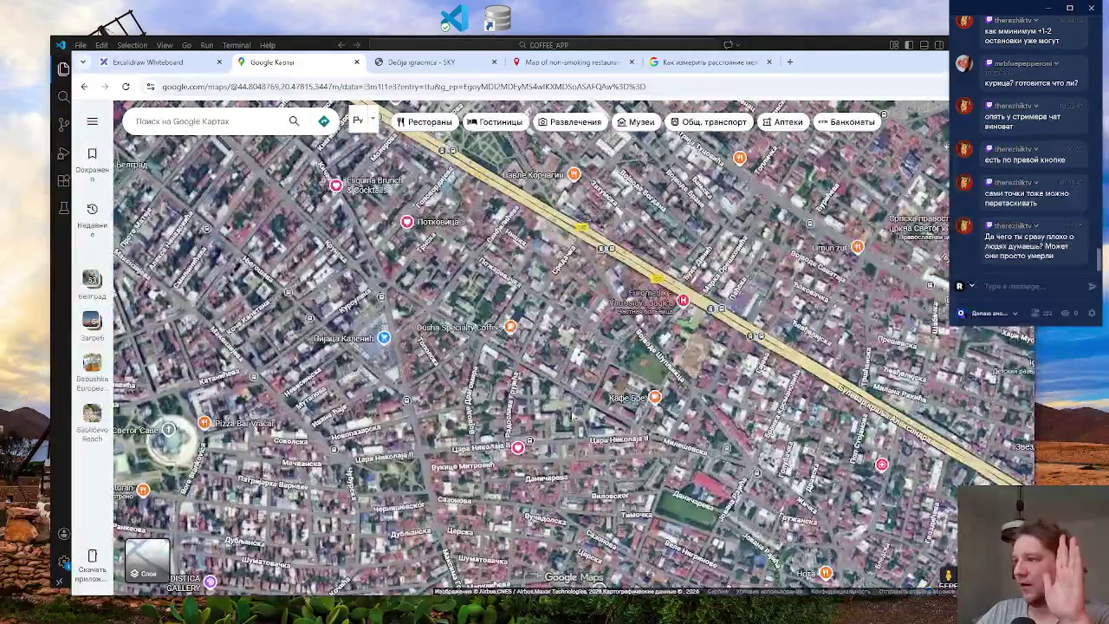
mouse_move(464, 371)
mouse_down()
mouse_move(294, 208)
mouse_move(284, 182)
mouse_move(199, 134)
mouse_up()
scroll(377, 281, up, 2)
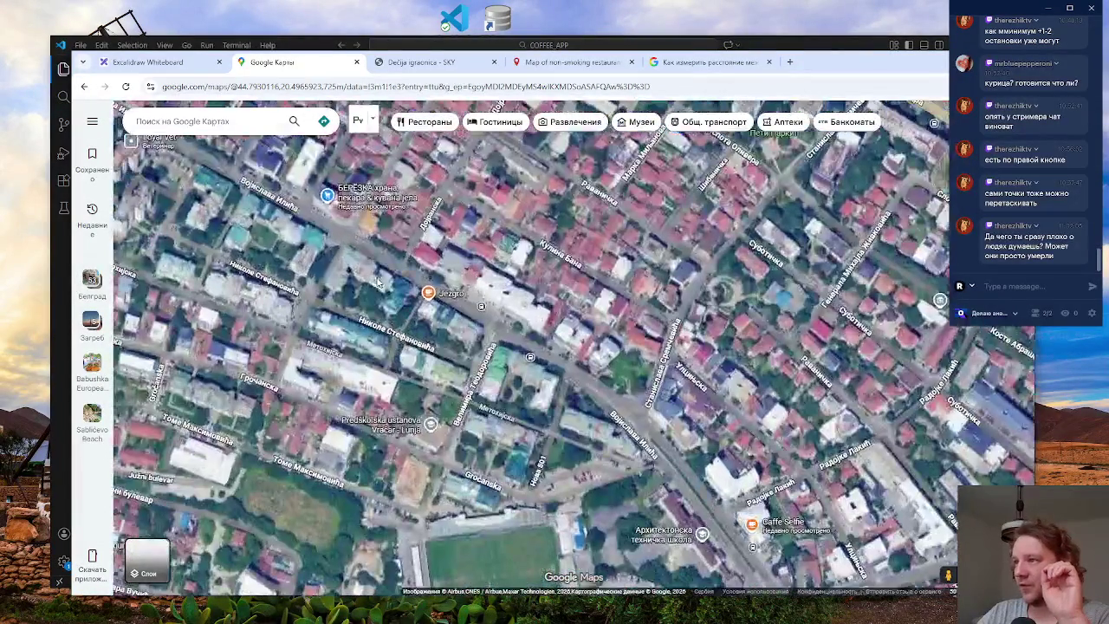
drag(396, 353, 405, 404)
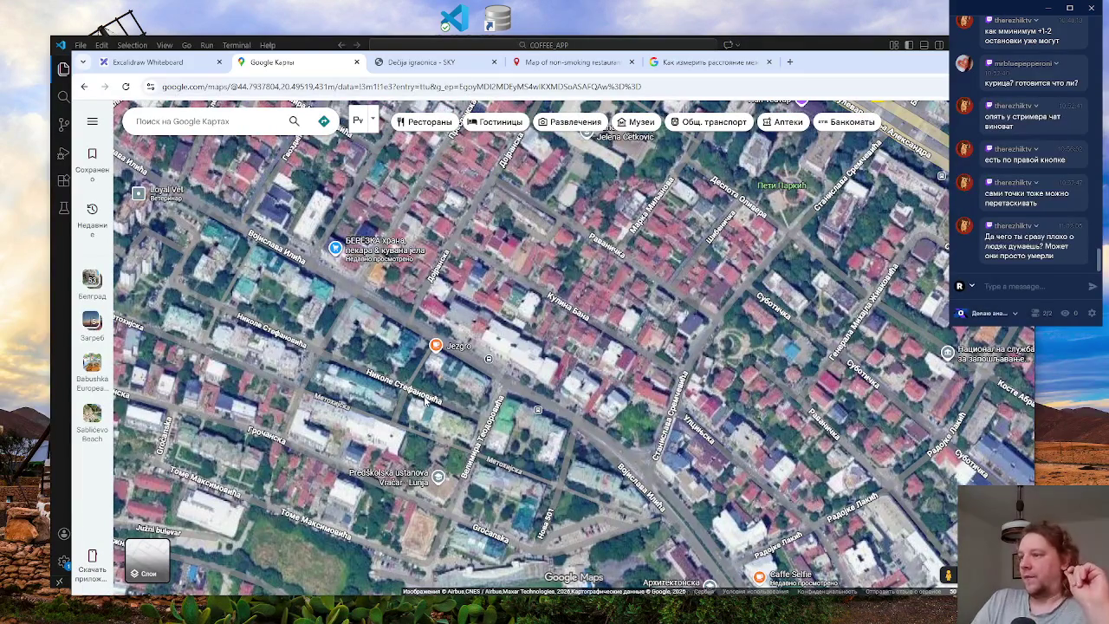
scroll(373, 395, down, 2)
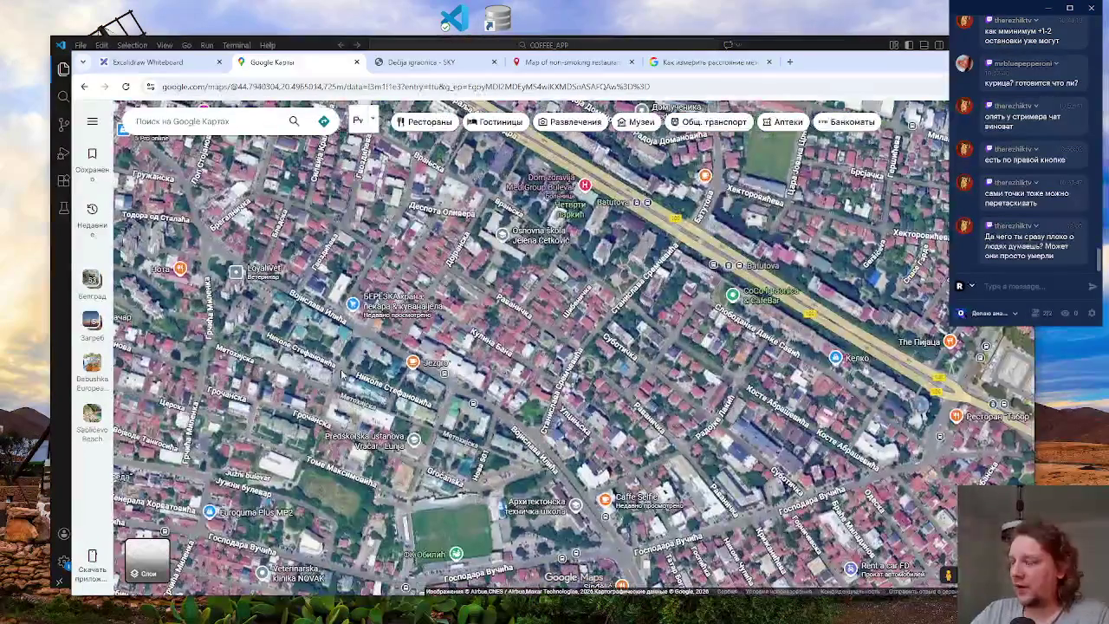
scroll(368, 332, down, 2)
- Bring the Alisa pastry shop into view and open its place details
drag(308, 292, 426, 349)
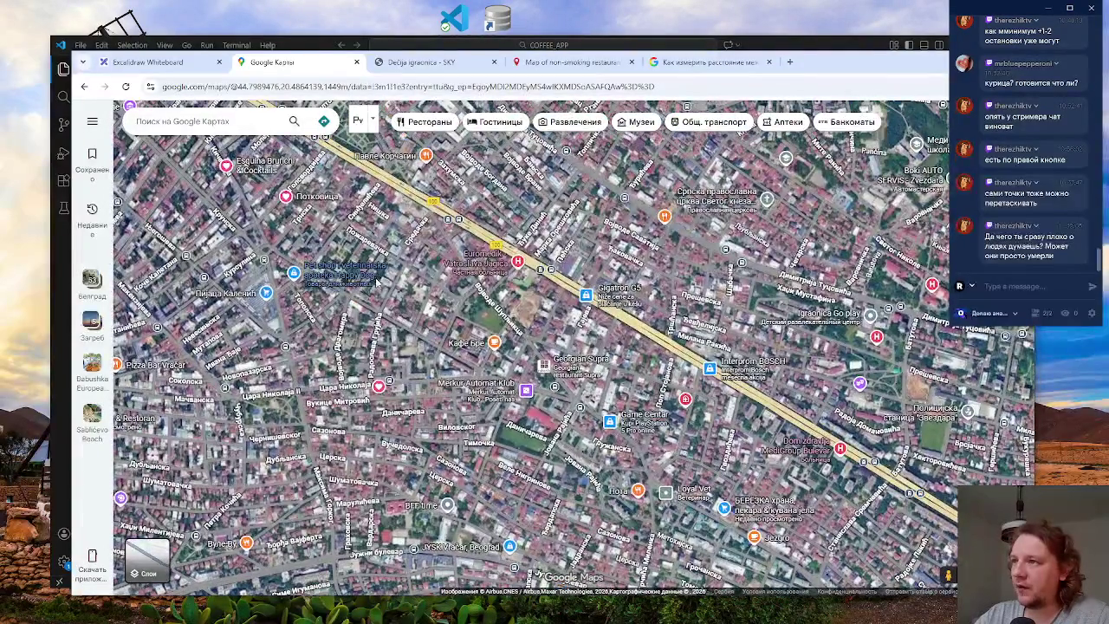
drag(376, 279, 408, 333)
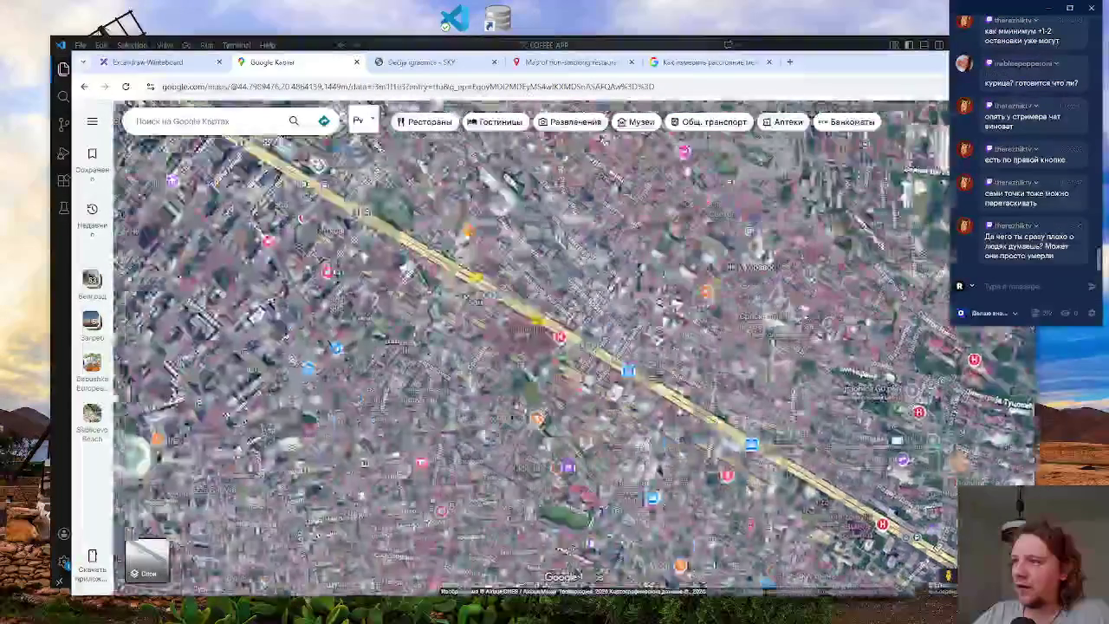
mouse_move(336, 414)
mouse_down()
mouse_move(401, 362)
mouse_move(467, 396)
mouse_move(515, 461)
mouse_up()
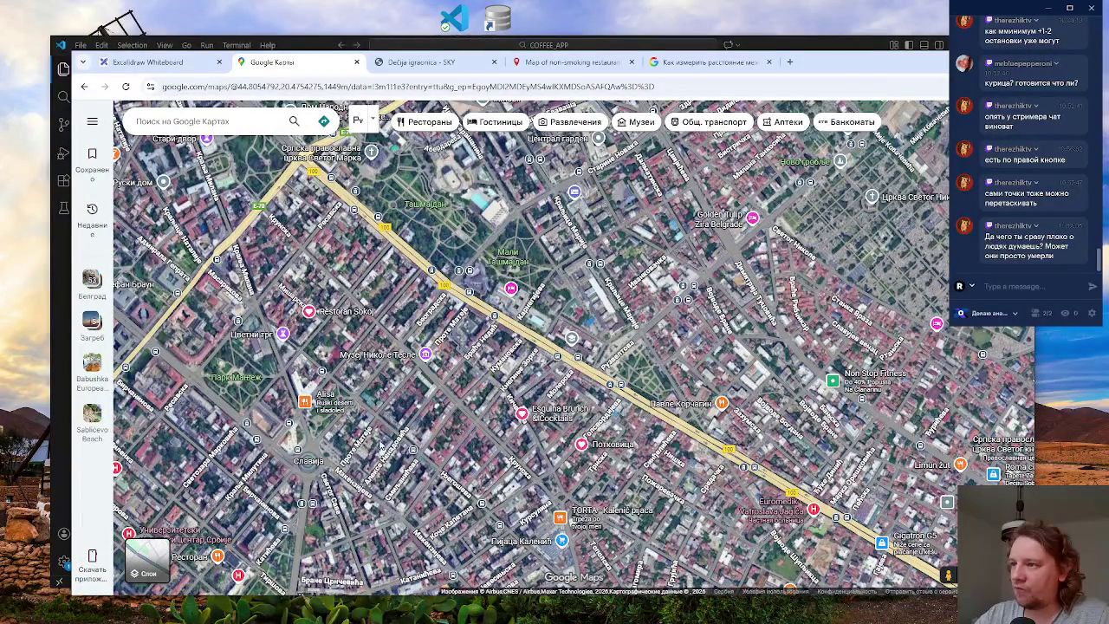
scroll(381, 446, up, 2)
drag(415, 370, 530, 382)
click(346, 383)
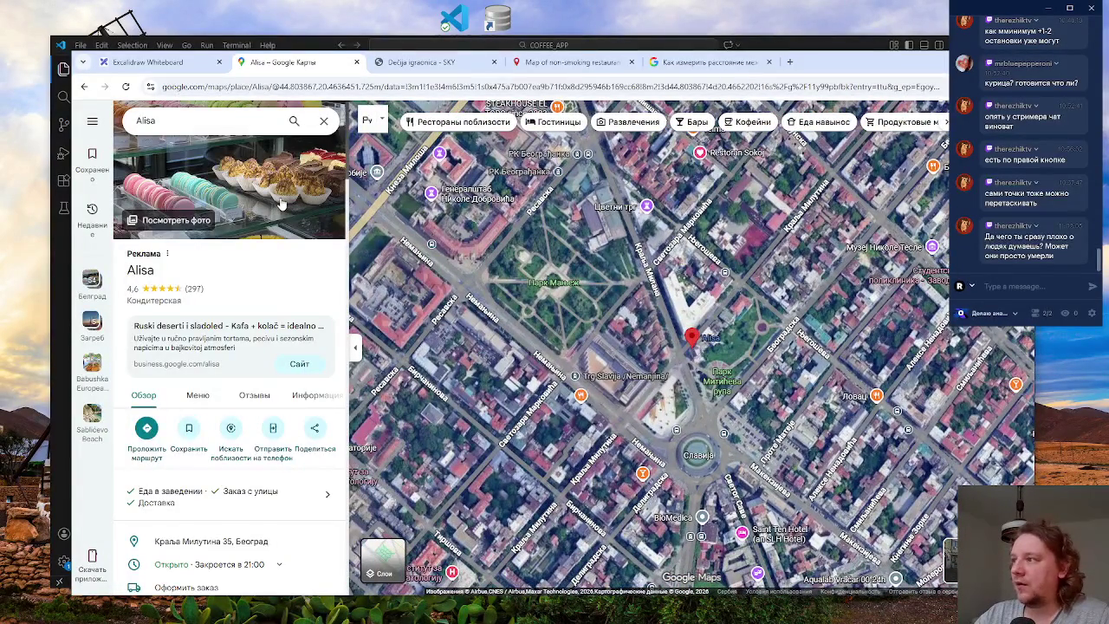
- Browse Alisa's pastry photo gallery, then close it and zoom in on the Alisa building
click(282, 204)
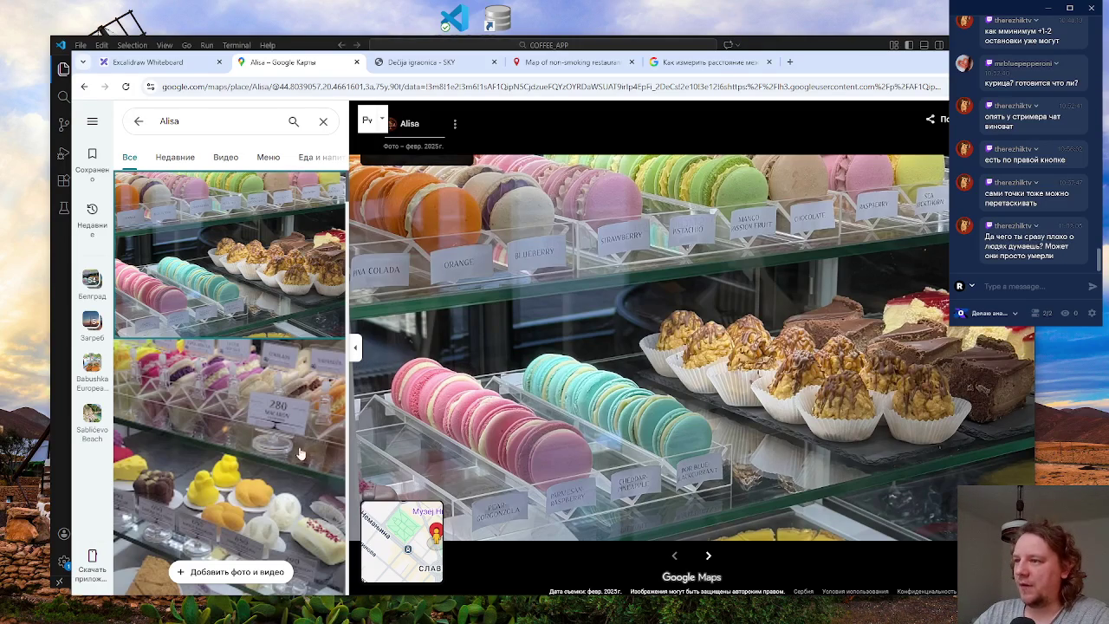
scroll(310, 448, down, 3)
scroll(304, 442, down, 10)
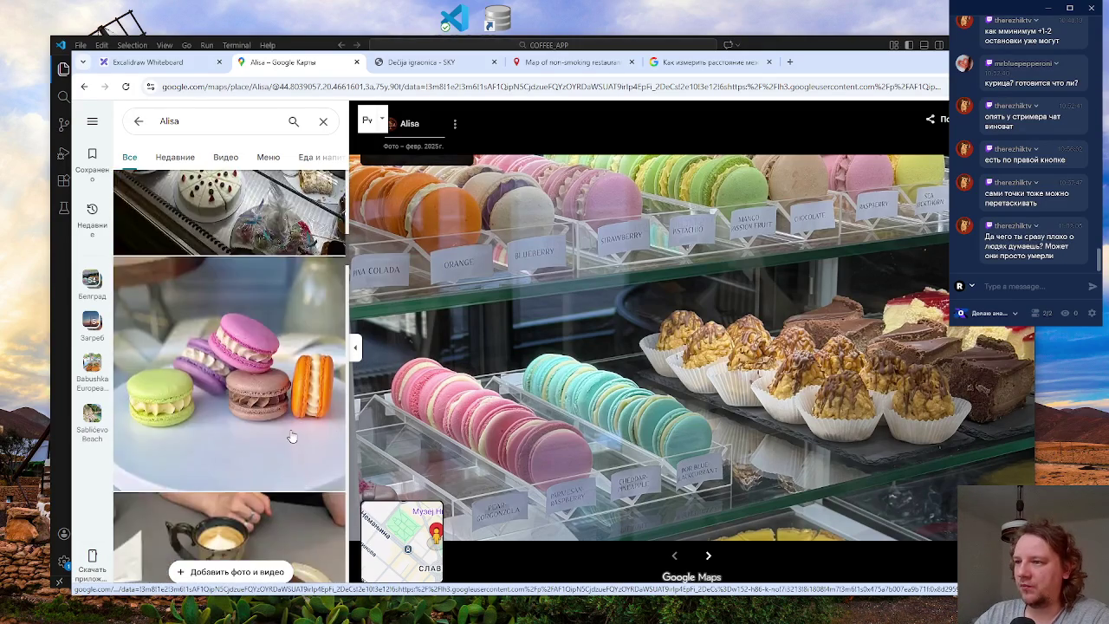
scroll(292, 434, down, 10)
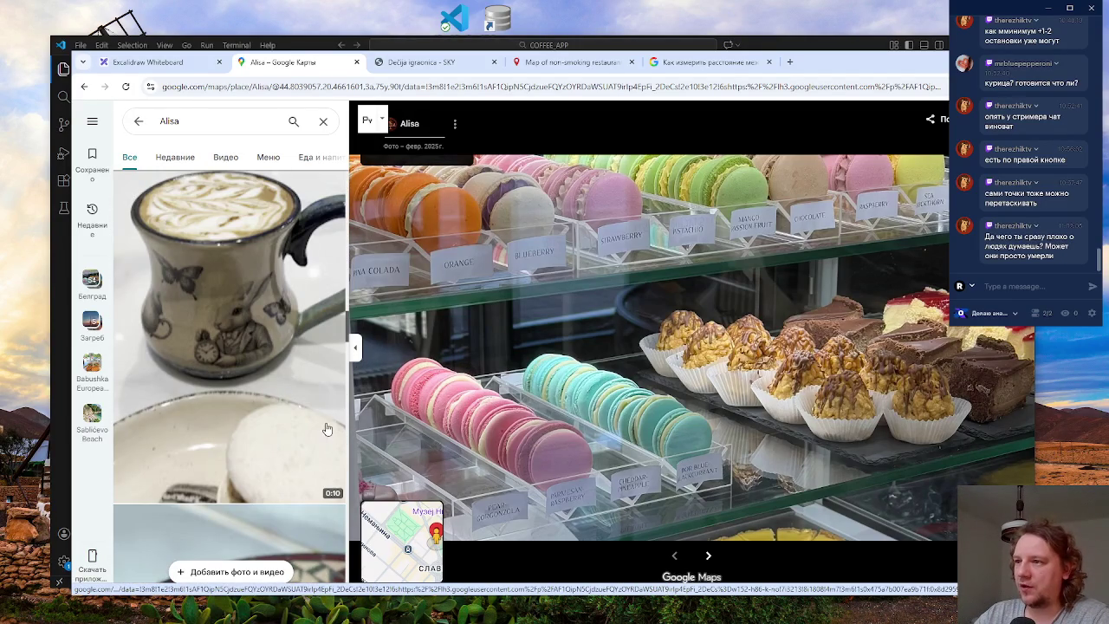
scroll(265, 364, down, 8)
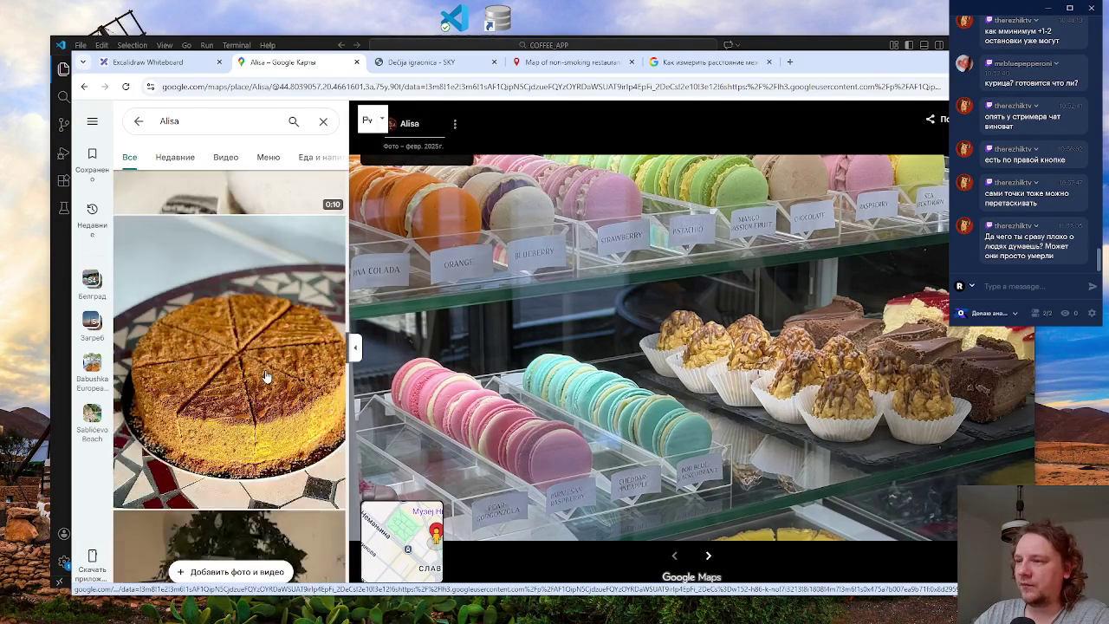
scroll(266, 376, down, 5)
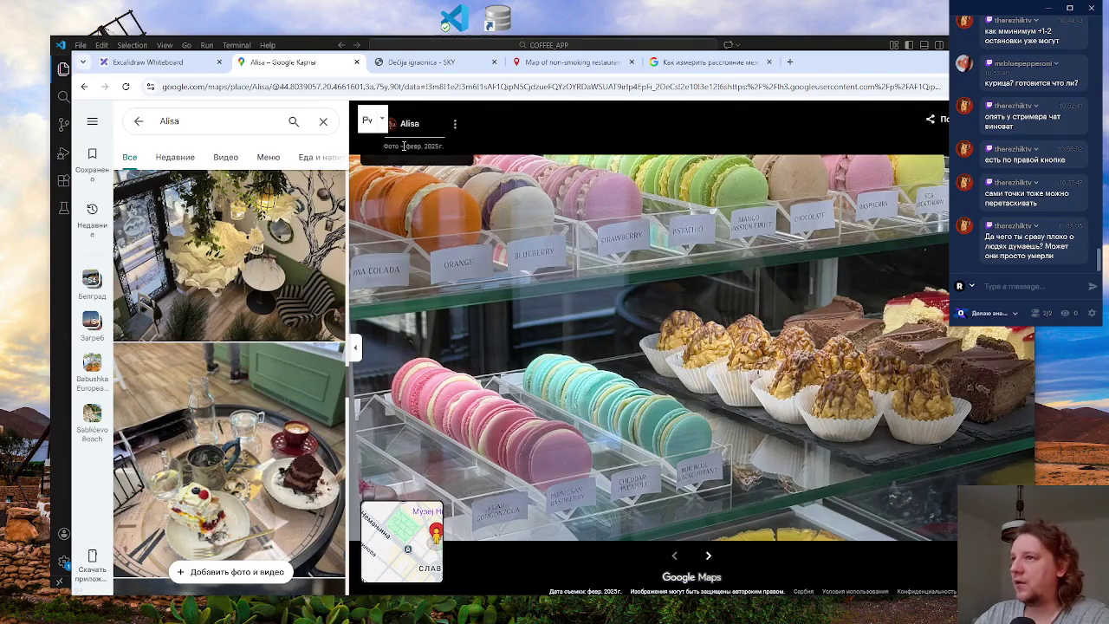
key(Escape)
scroll(575, 340, up, 5)
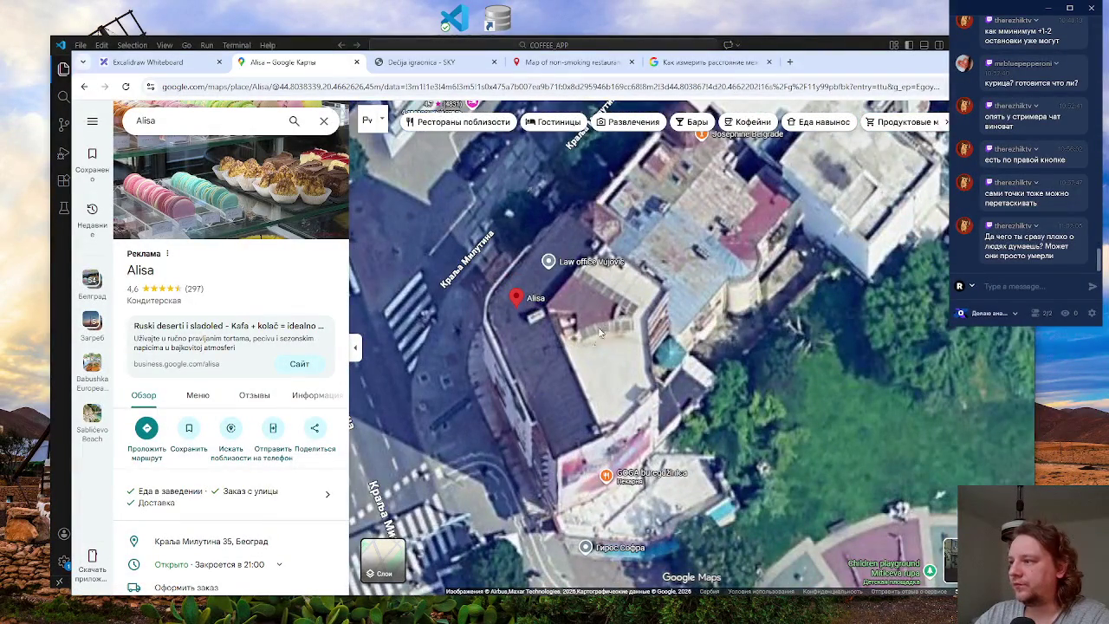
drag(599, 320, 606, 375)
click(789, 62)
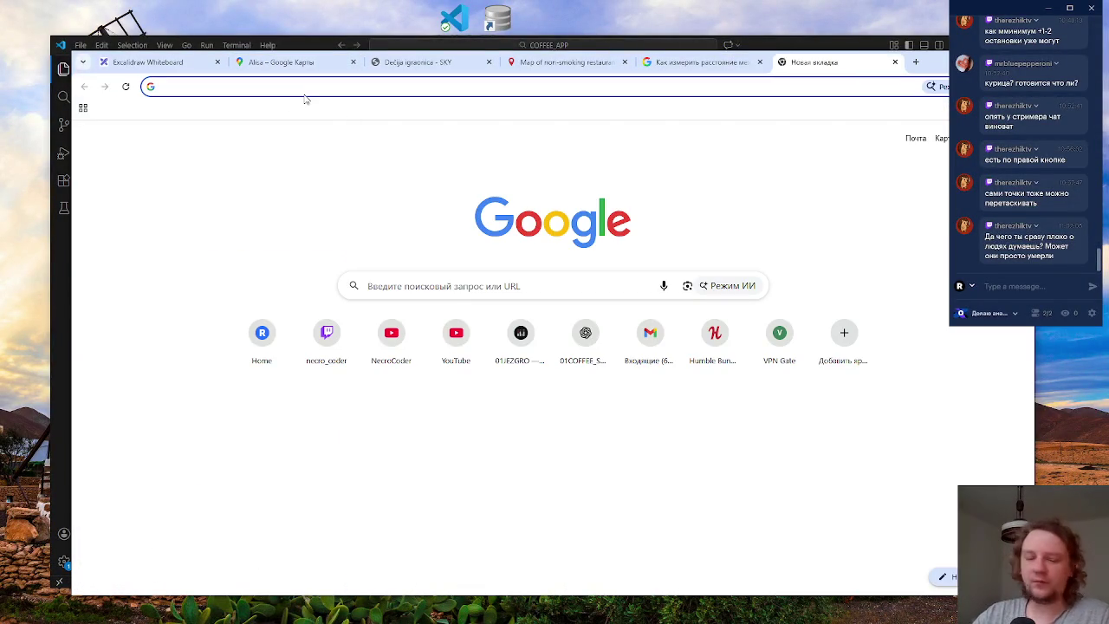
- Search Google for 'alisa companywall', retyping it after a wrong keyboard layout
text(фдшыф)
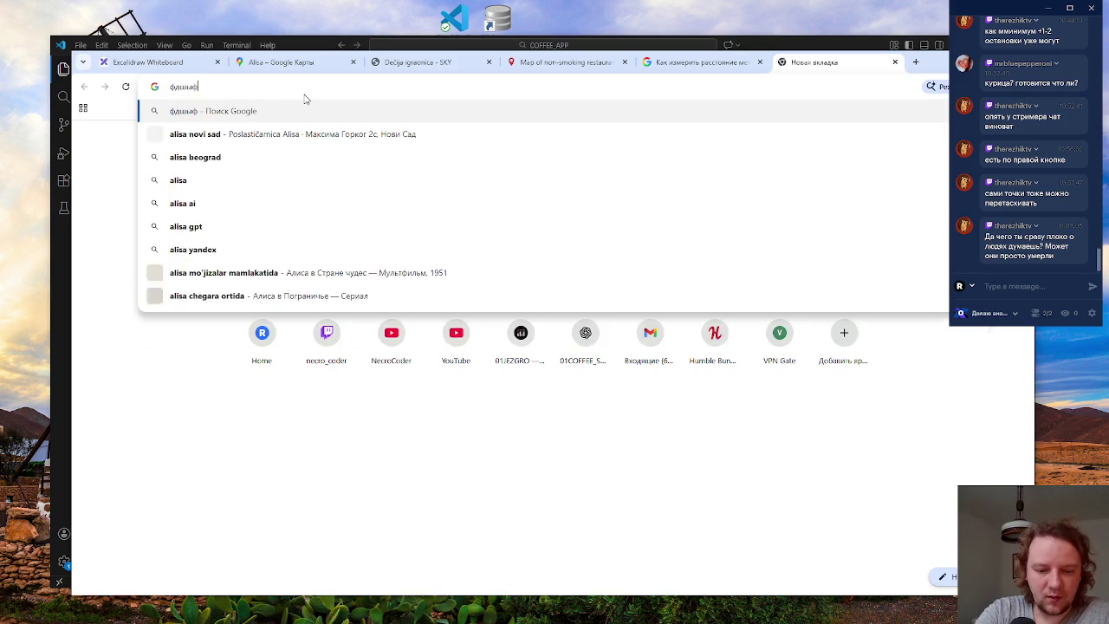
text( сщьфт)
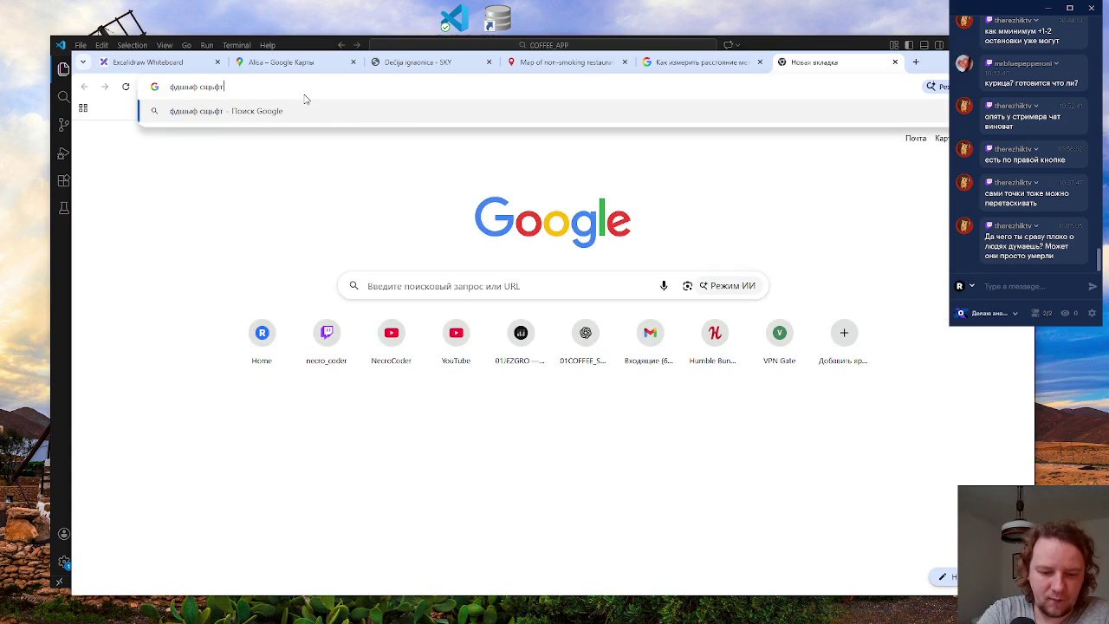
text(нцдд)
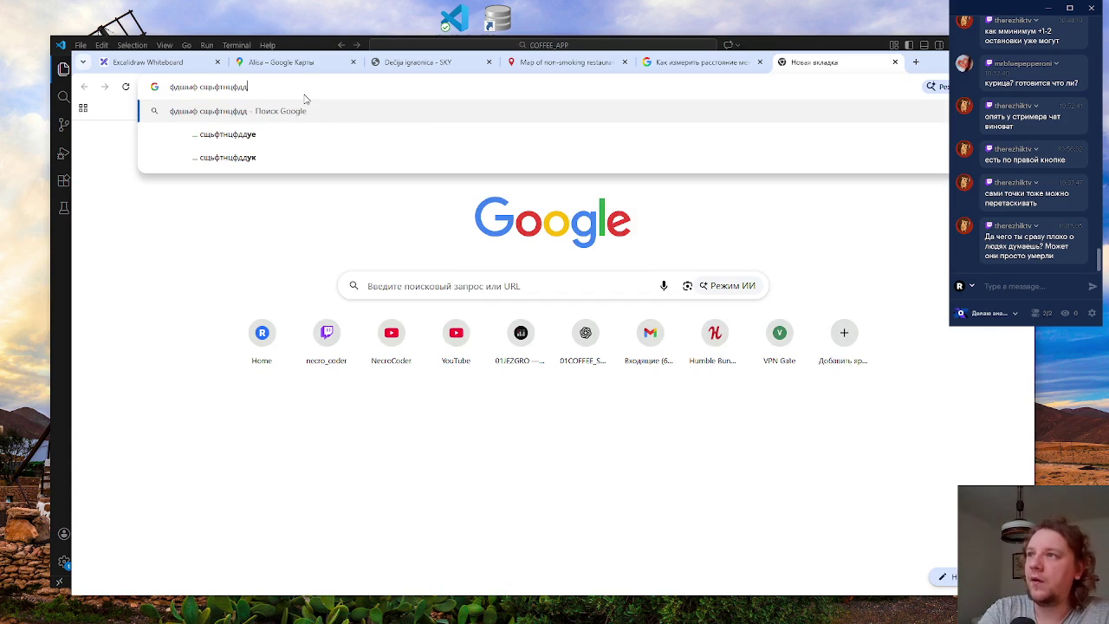
key(BackSpace)
key(BackSpace)
key(BackSpace)
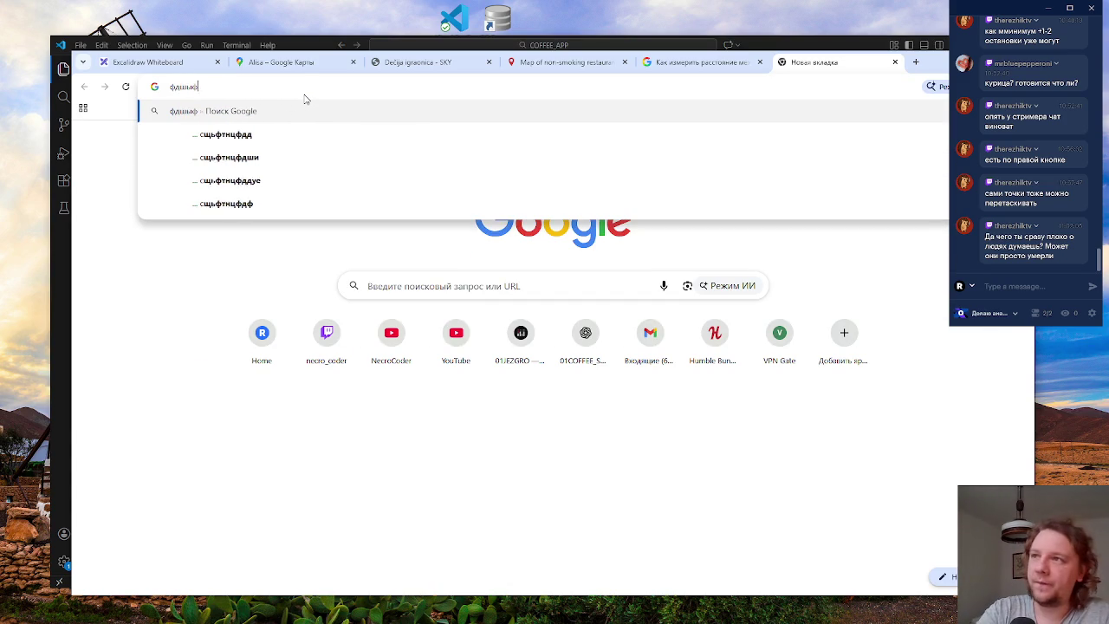
text(alisa com)
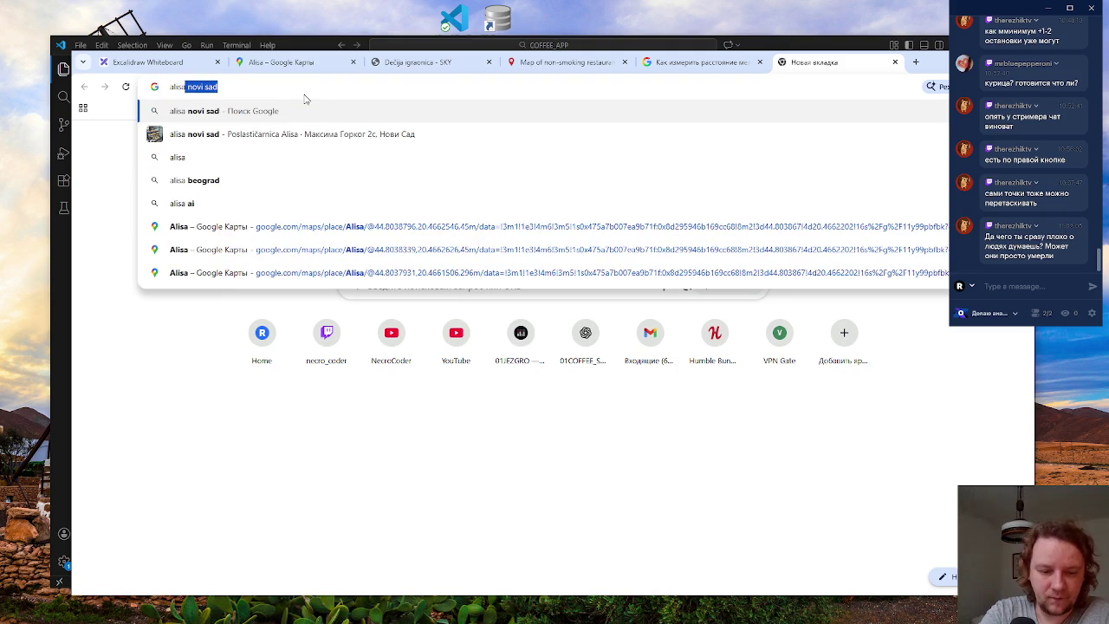
text(pa)
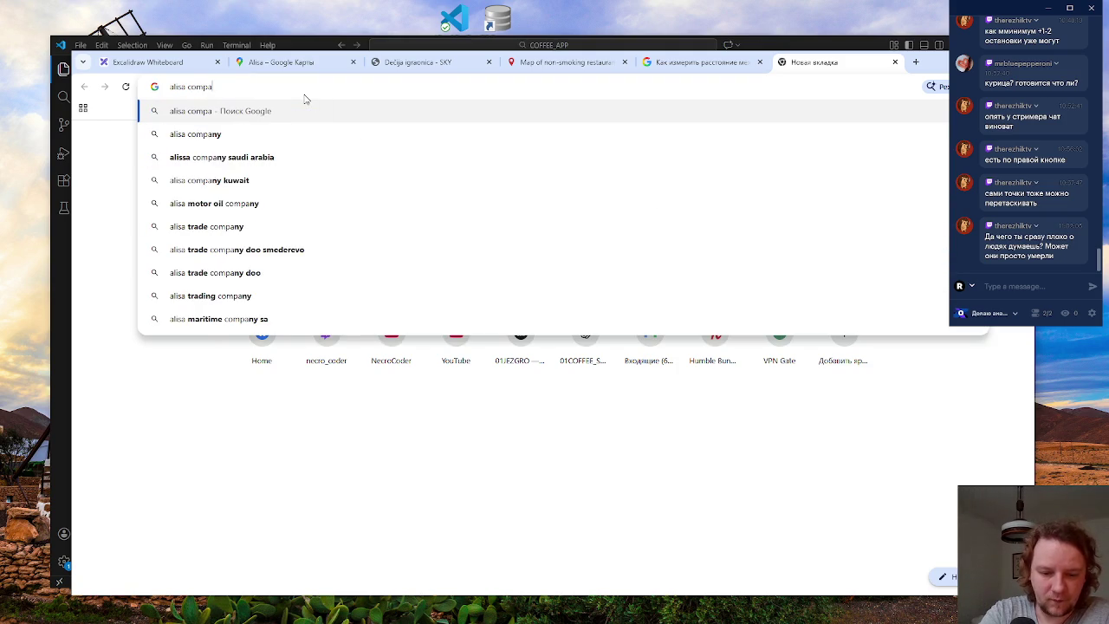
text(nywall)
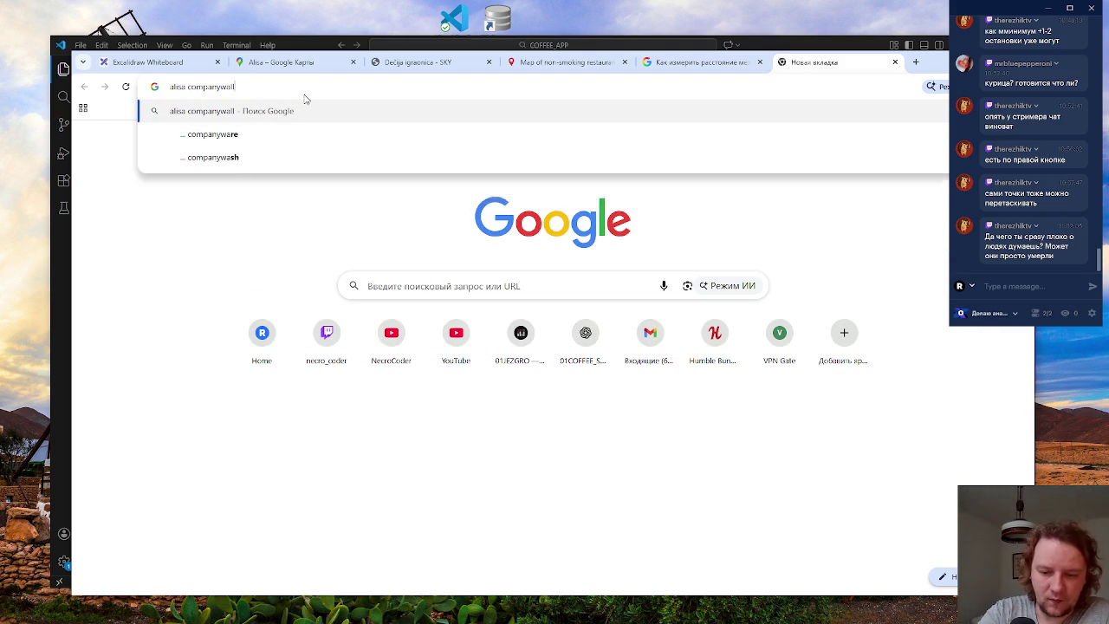
key(Return)
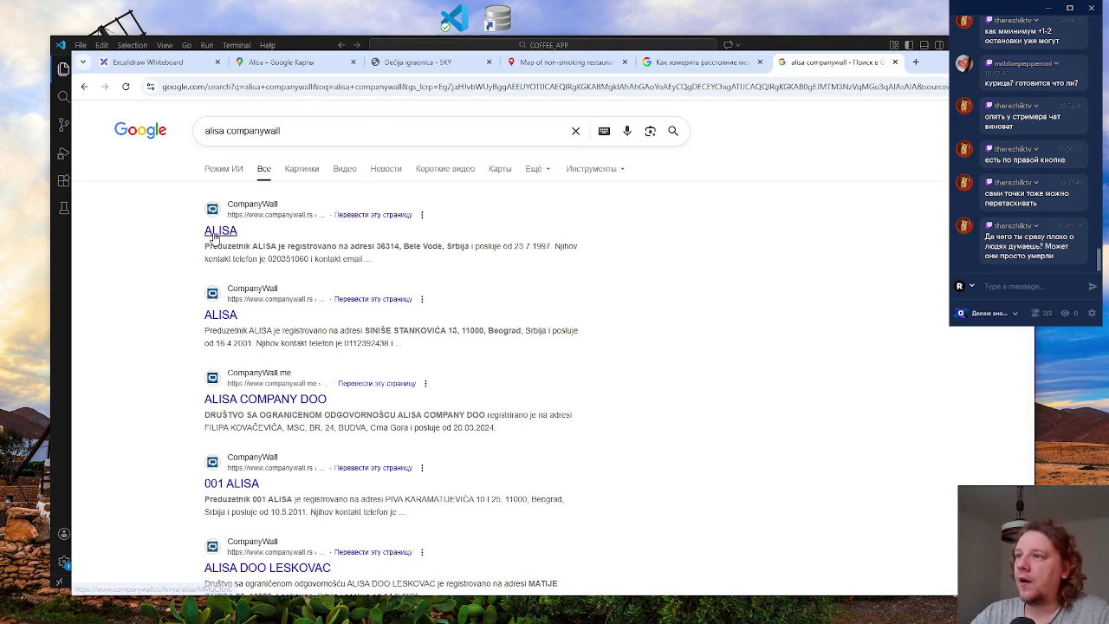
- Open the first ALISA CompanyWall result in a new tab and switch to it
right_click(218, 232)
click(260, 247)
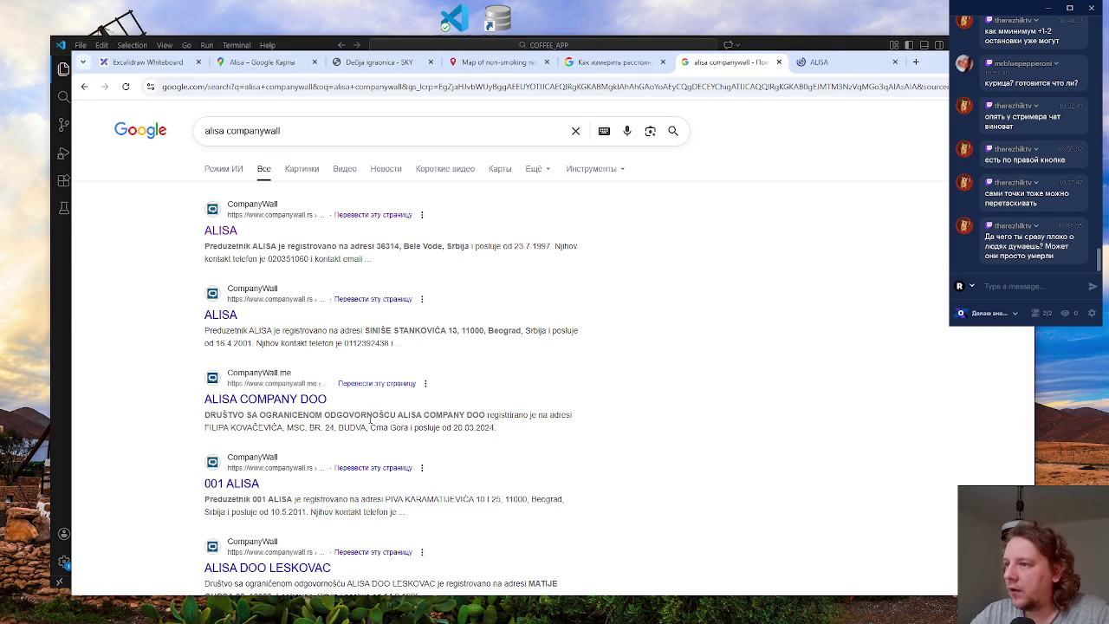
click(611, 62)
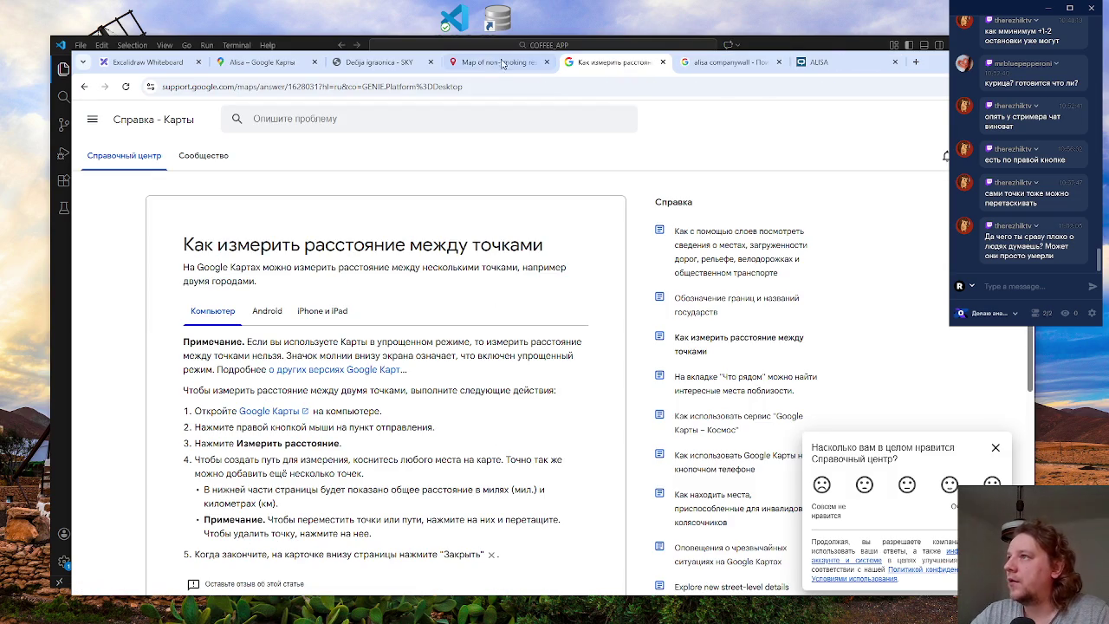
click(262, 64)
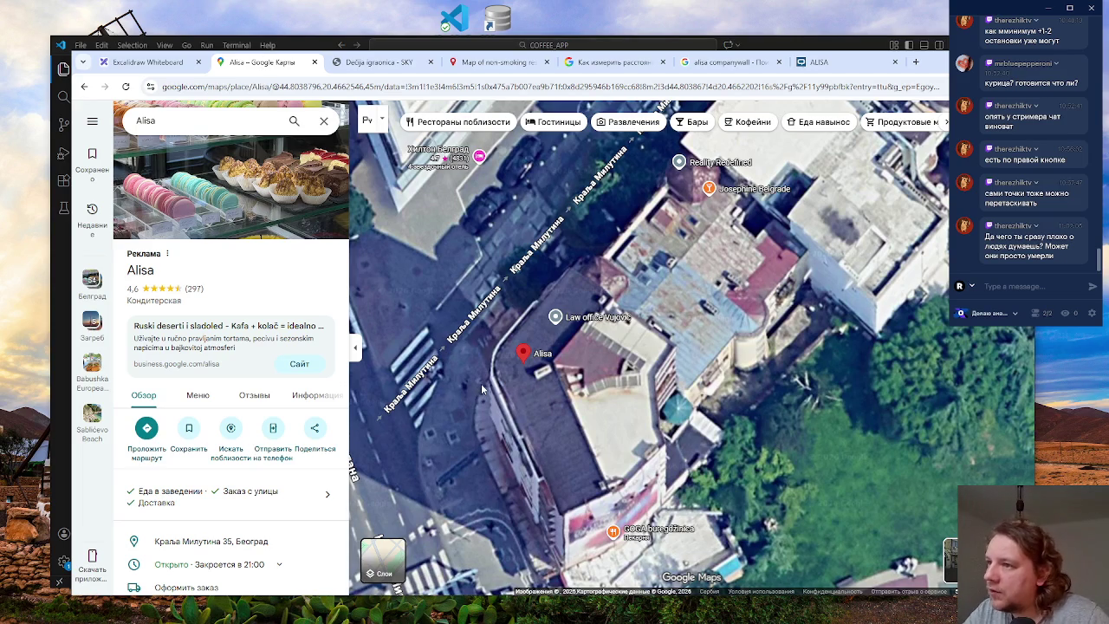
scroll(206, 494, down, 2)
scroll(206, 495, up, 1)
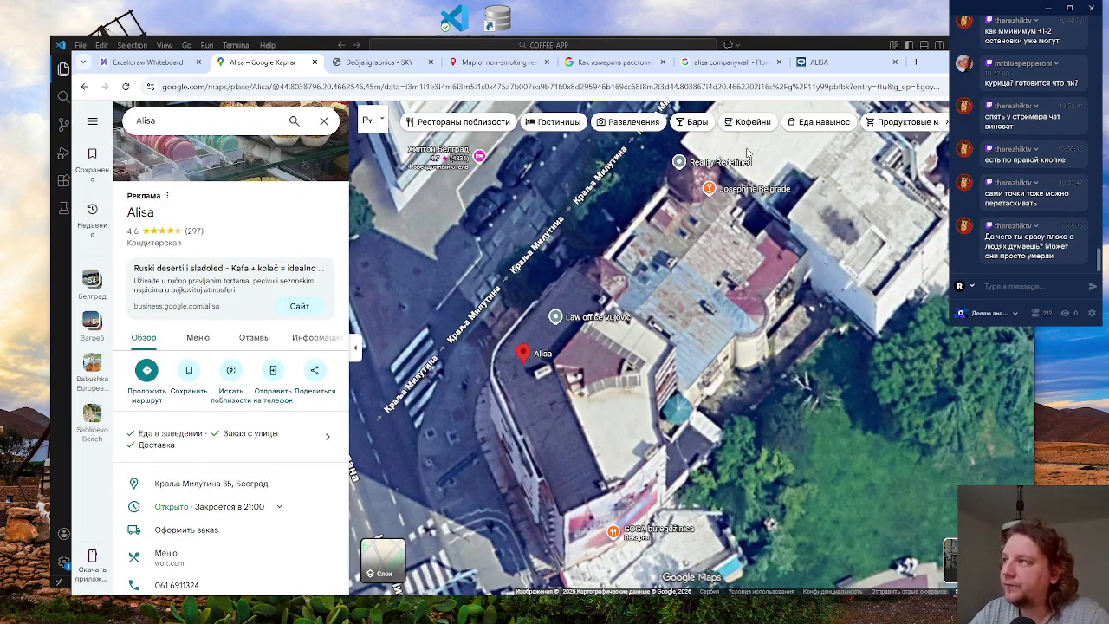
click(816, 63)
scroll(665, 329, down, 3)
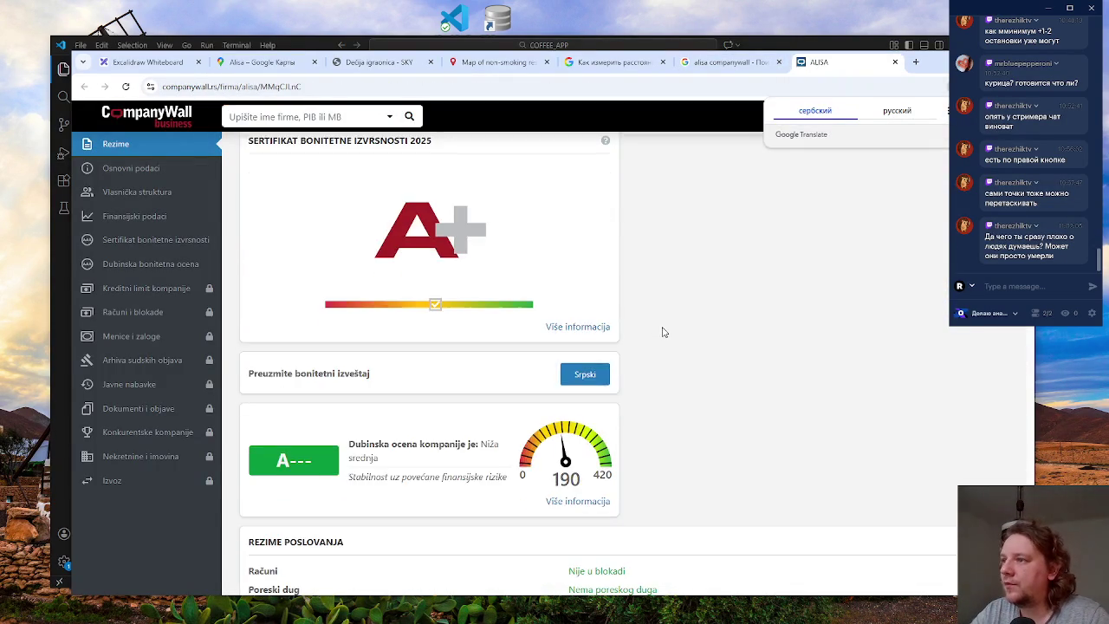
- Run a CompanyWall company search for 'alisa'
scroll(667, 335, up, 2)
scroll(668, 335, down, 4)
scroll(669, 337, up, 4)
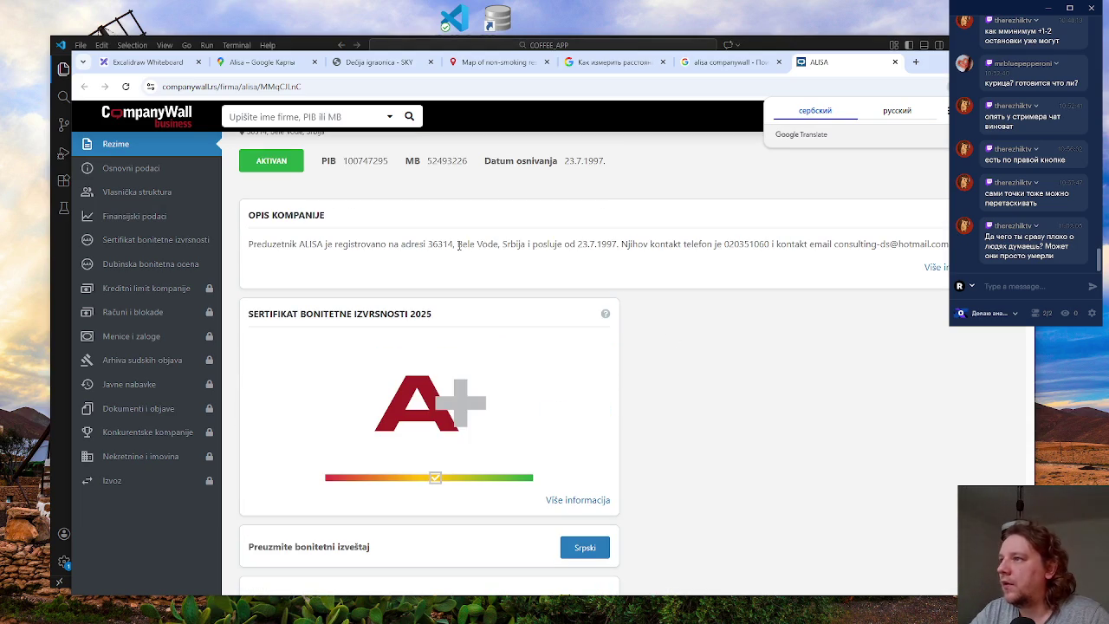
click(306, 116)
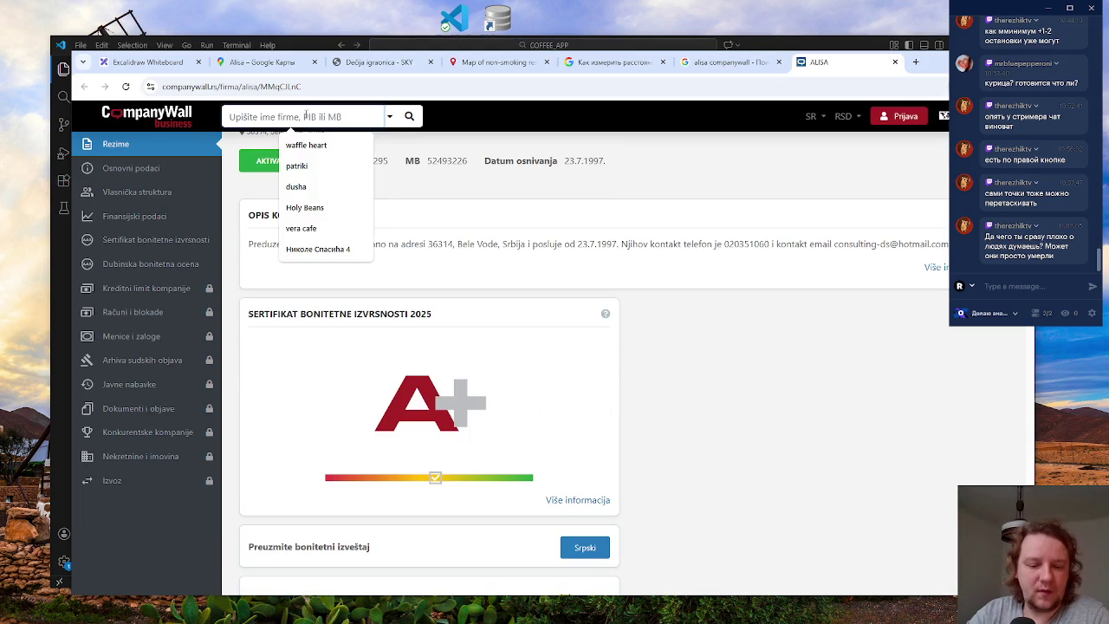
text(alisa)
key(Return)
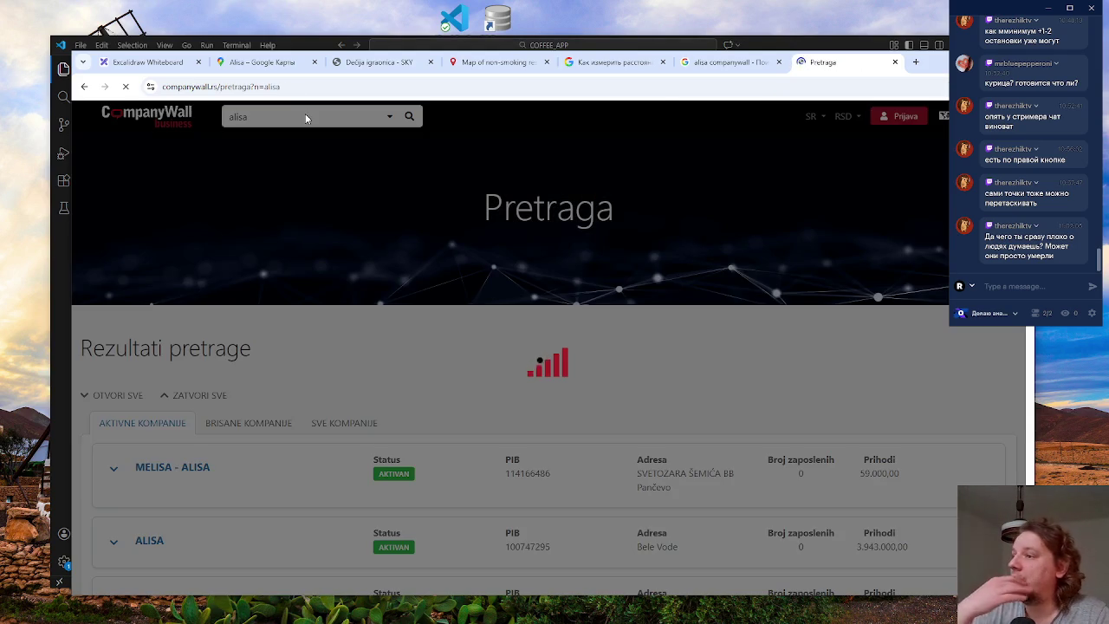
- Scroll through the first page of 'alisa' results and move to page 2
scroll(463, 353, down, 2)
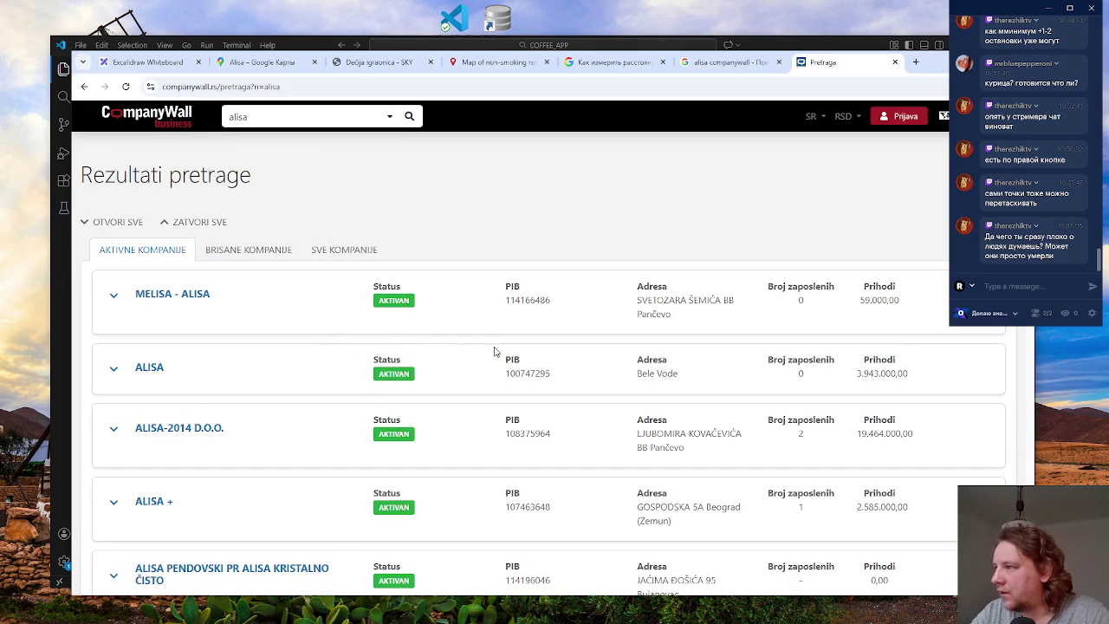
scroll(690, 346, down, 2)
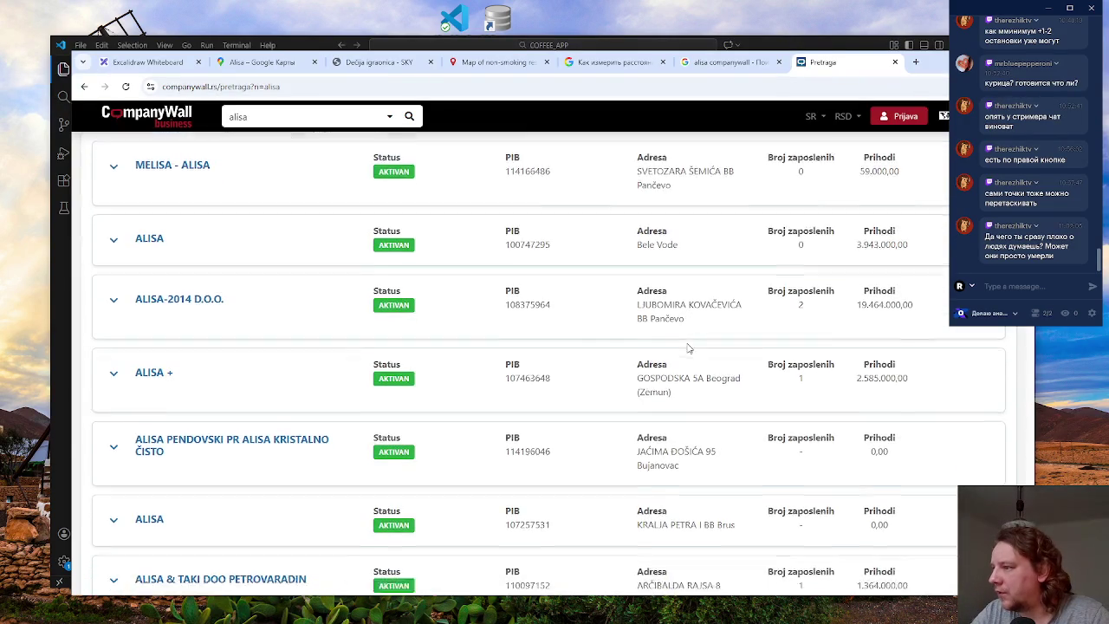
scroll(673, 455, down, 2)
scroll(688, 444, down, 1)
scroll(687, 444, down, 1)
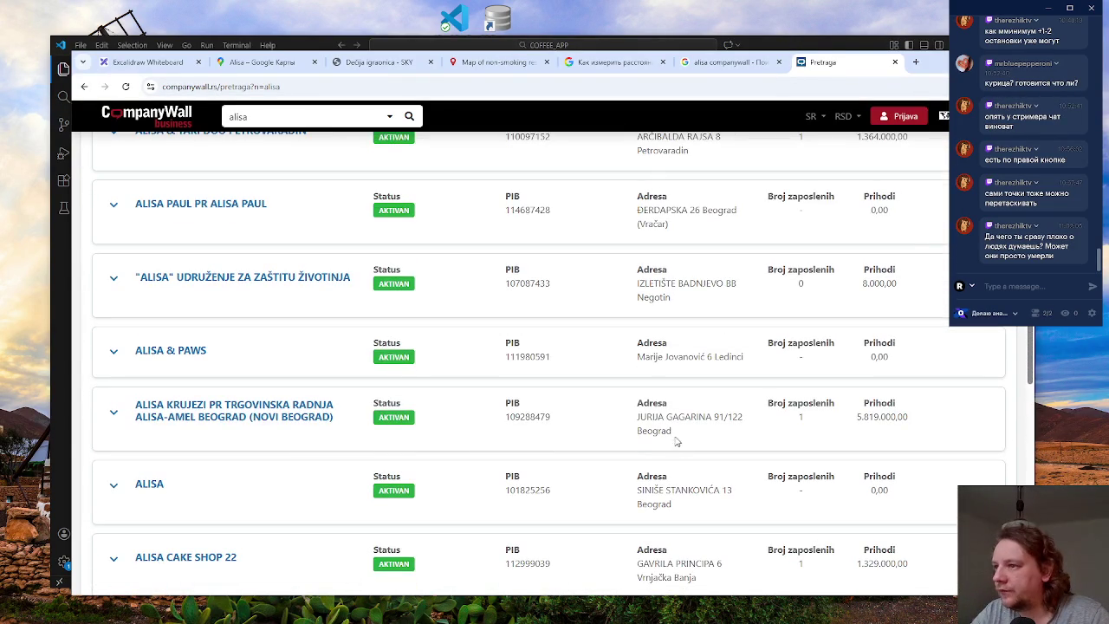
scroll(646, 420, down, 1)
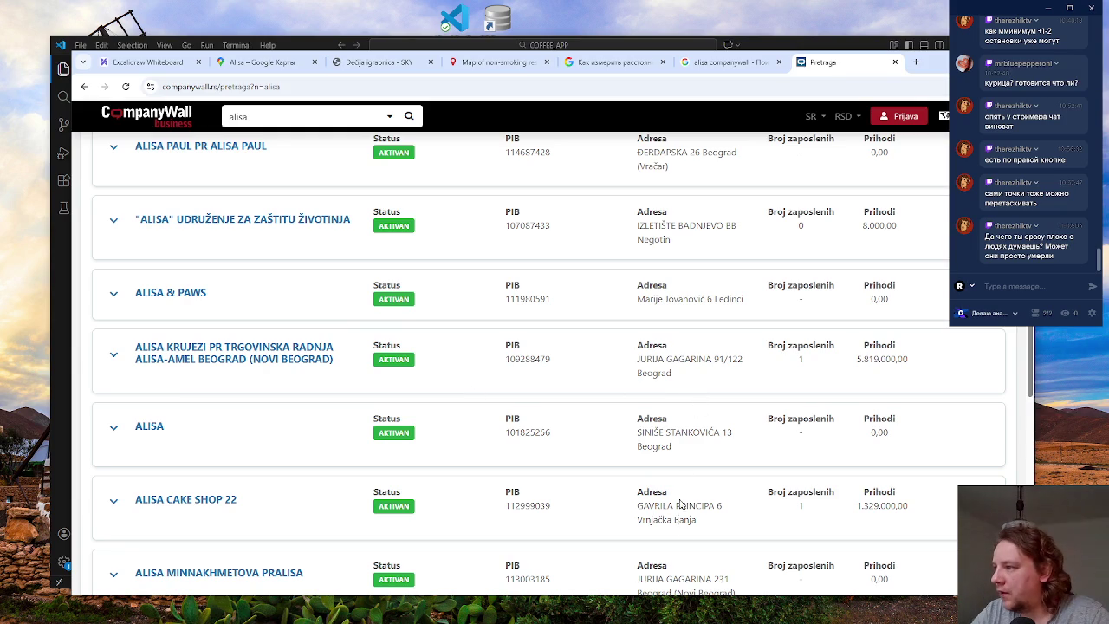
scroll(684, 493, down, 4)
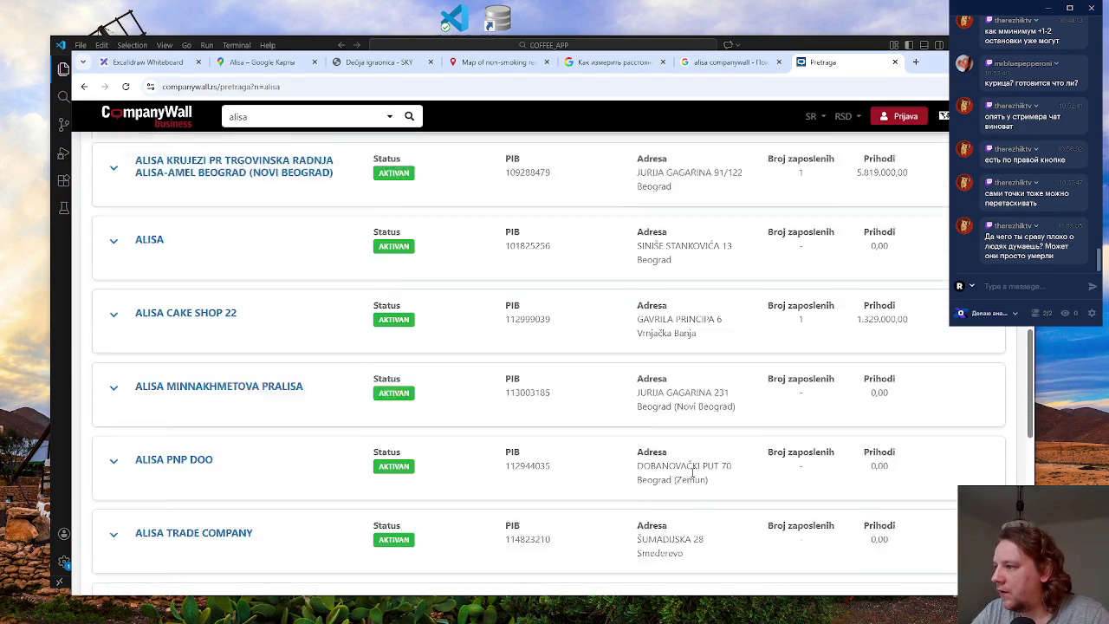
scroll(692, 476, down, 5)
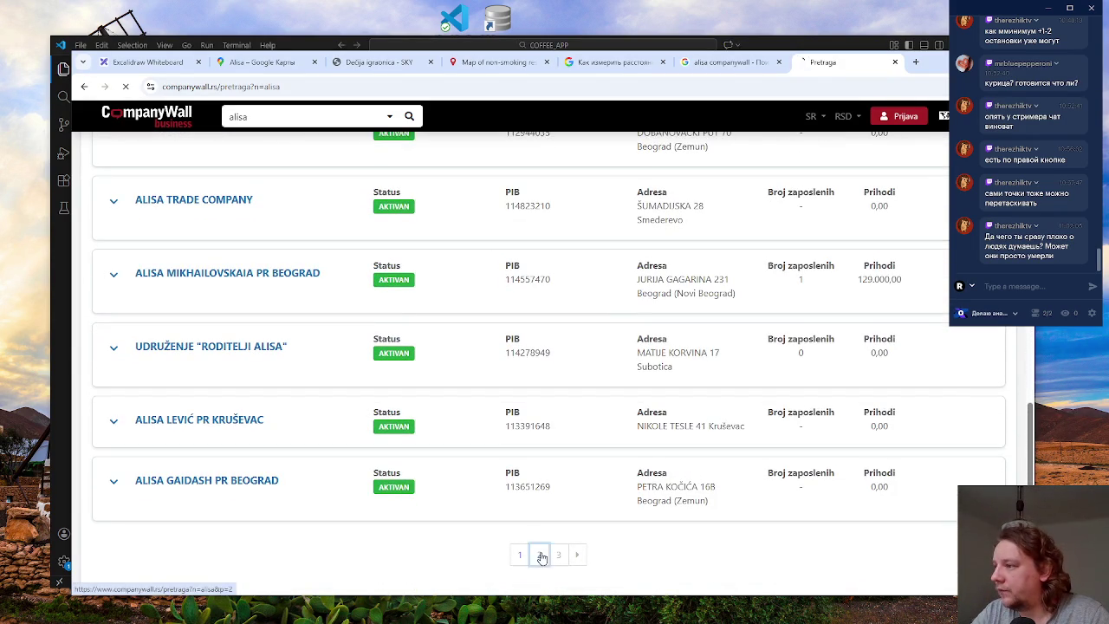
click(539, 554)
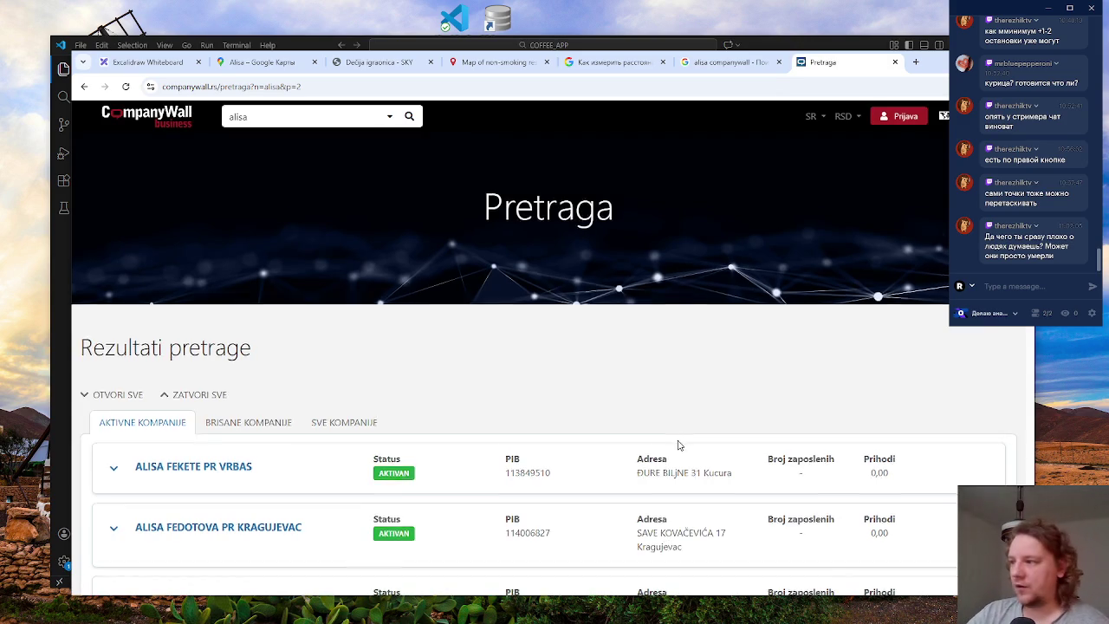
- Scroll through page 2 of the 'alisa' results and move to page 3
scroll(678, 444, down, 2)
scroll(706, 436, down, 2)
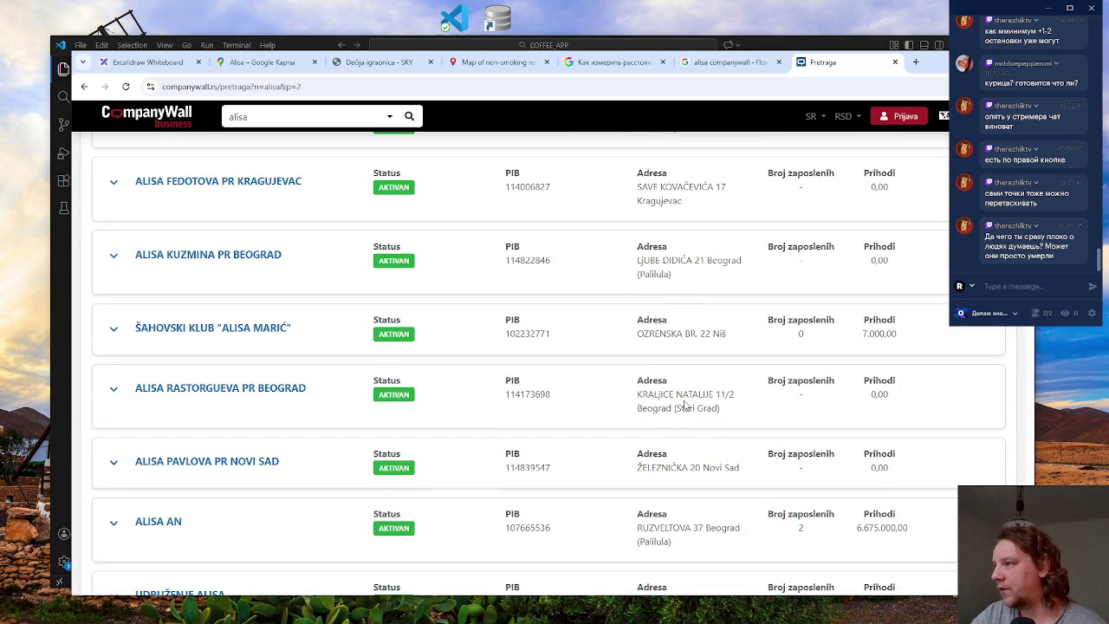
scroll(740, 403, down, 3)
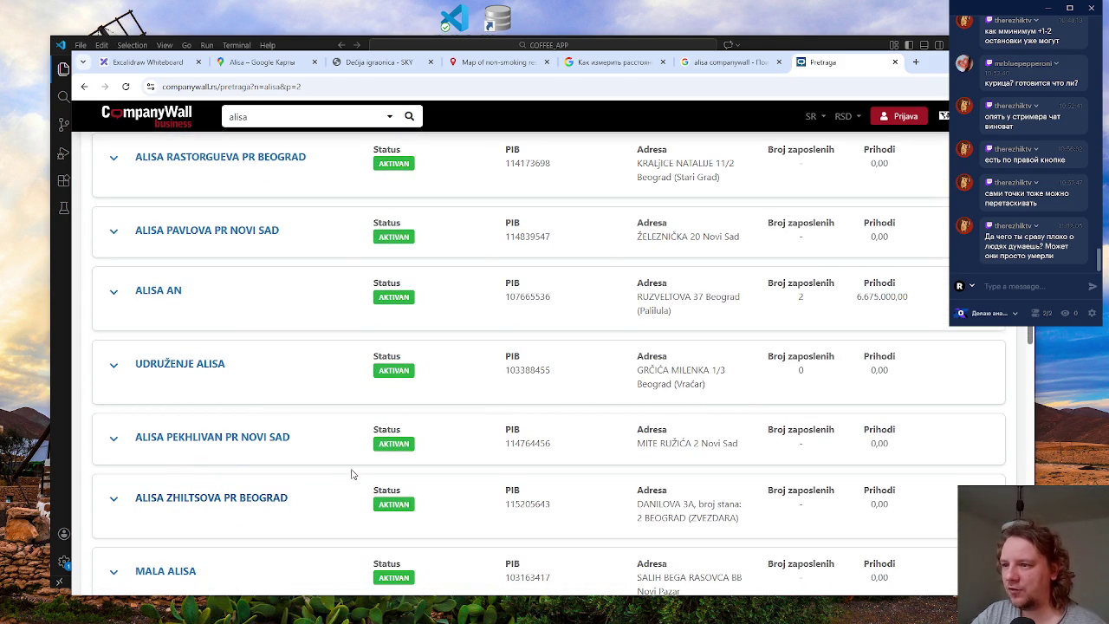
scroll(672, 405, down, 2)
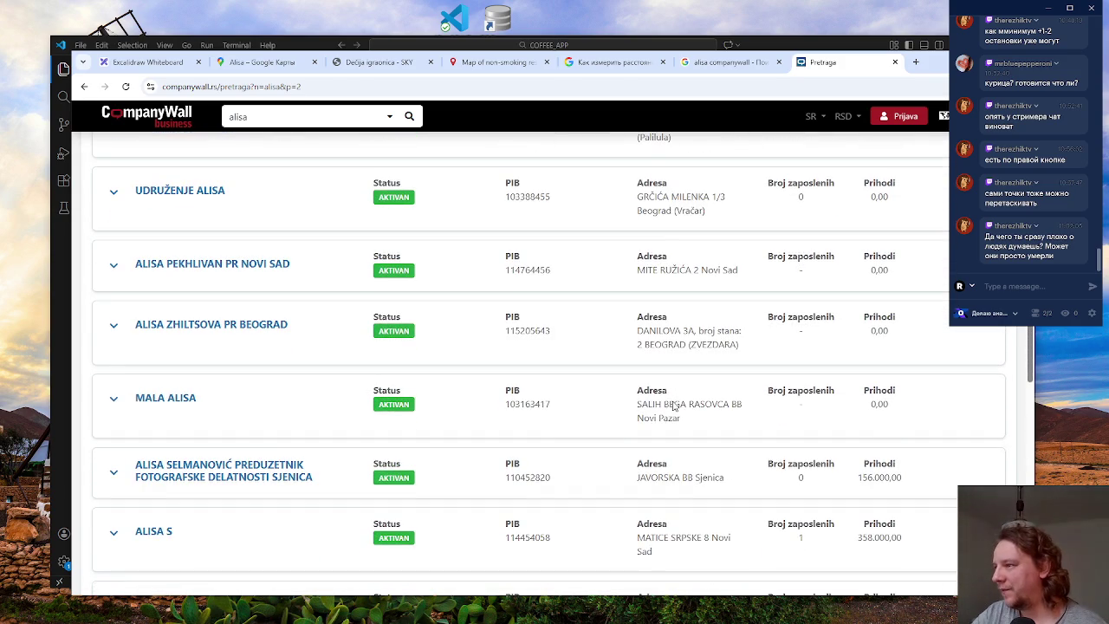
scroll(706, 418, down, 2)
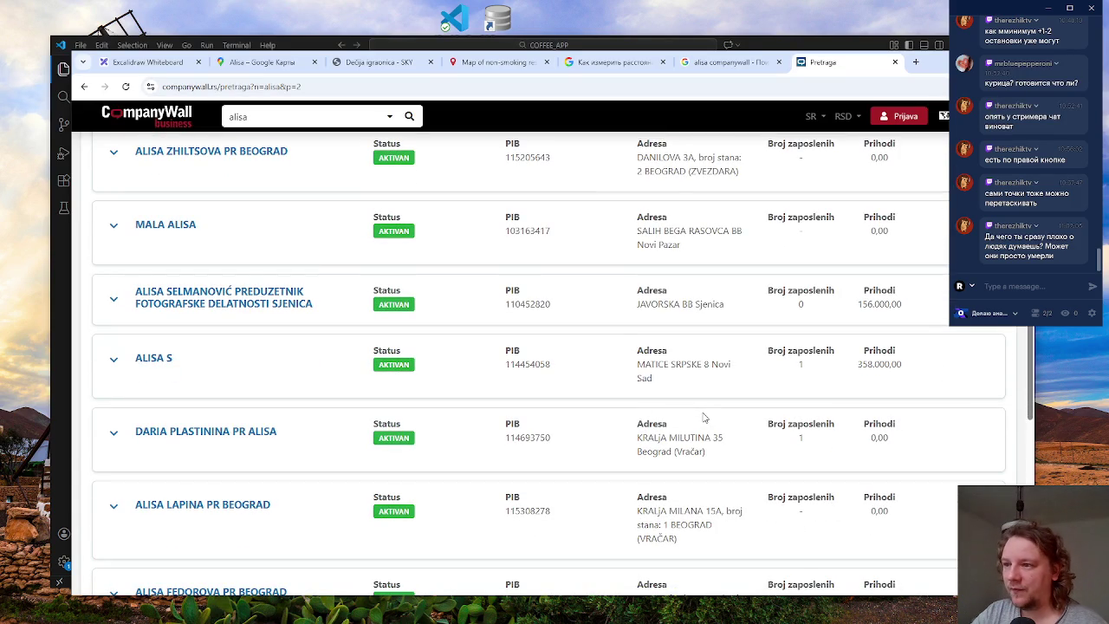
scroll(704, 418, down, 2)
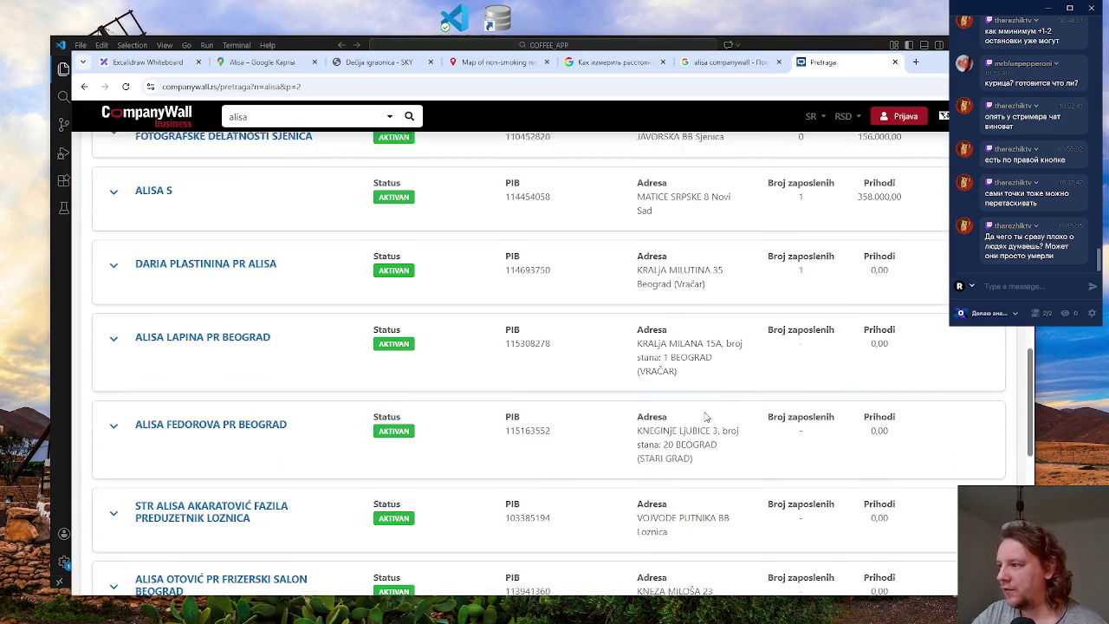
scroll(763, 419, down, 2)
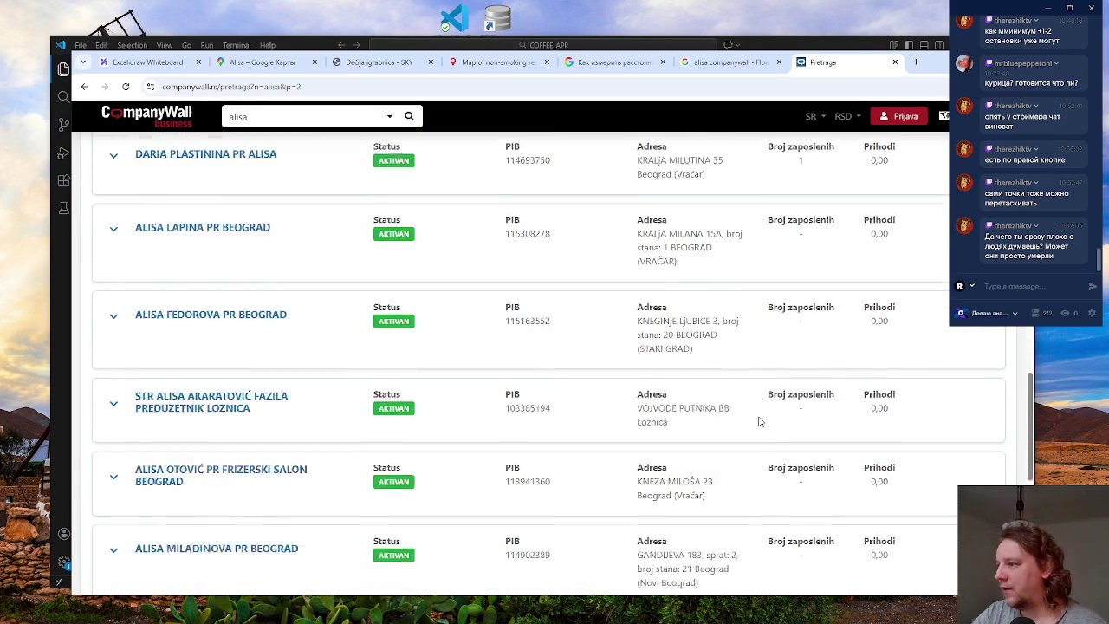
scroll(689, 423, down, 2)
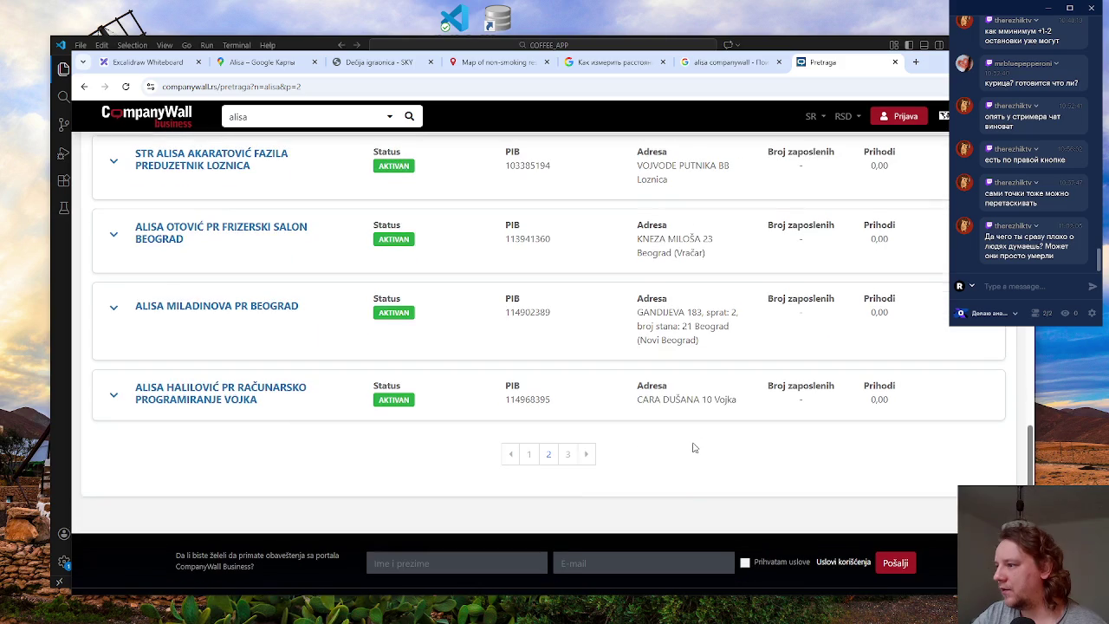
click(570, 456)
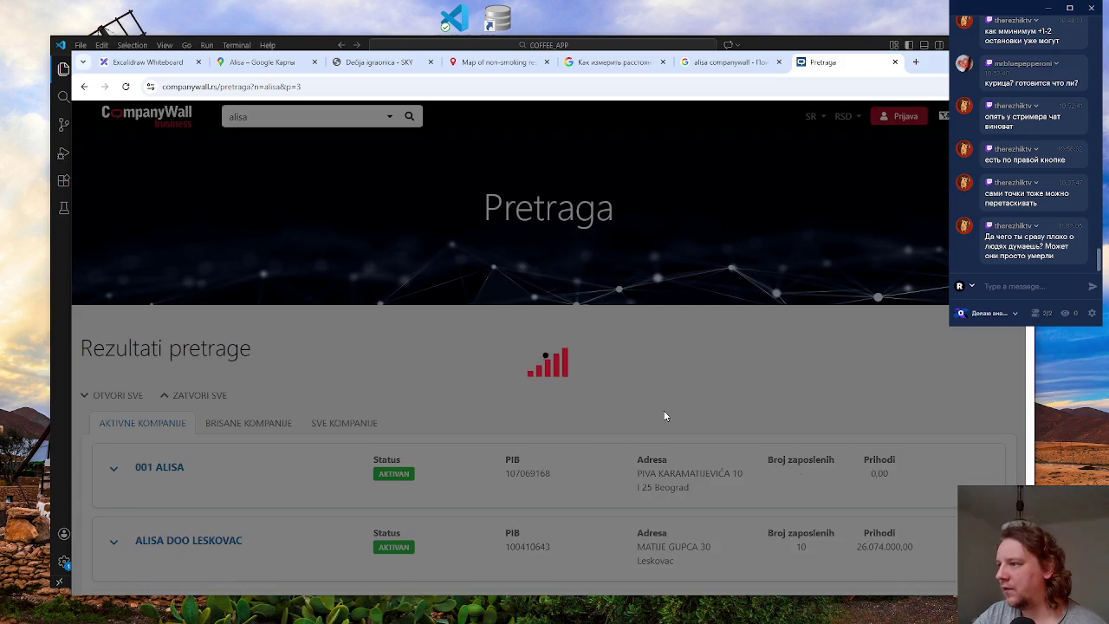
- Scroll to the bottom of the third 'alisa' results page
scroll(664, 416, down, 3)
scroll(712, 403, down, 2)
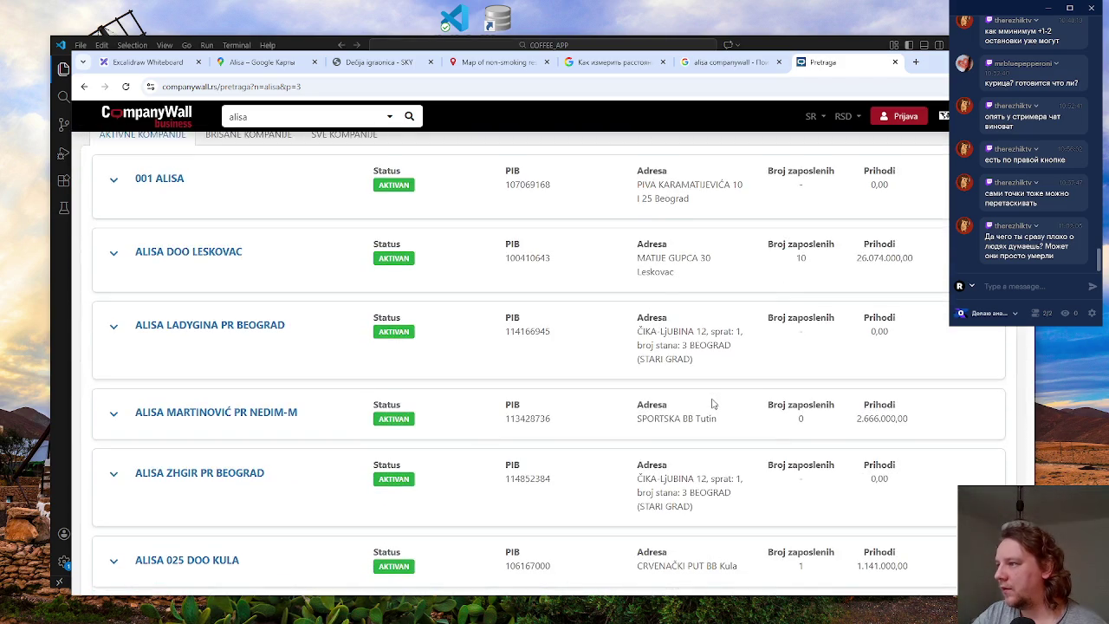
scroll(712, 404, down, 2)
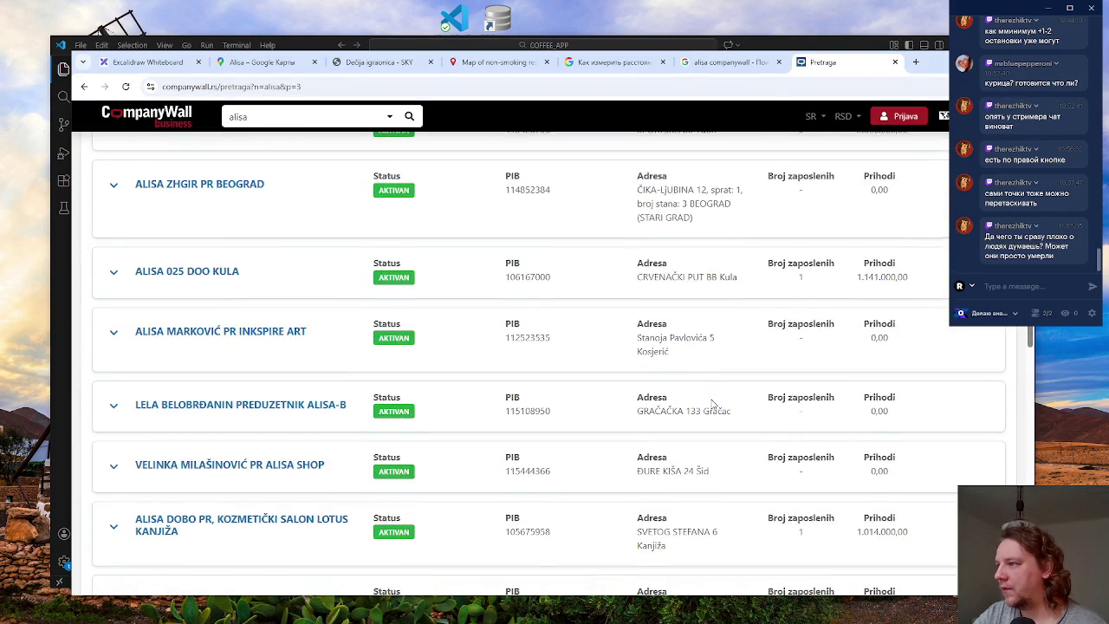
scroll(712, 404, down, 3)
scroll(710, 404, down, 2)
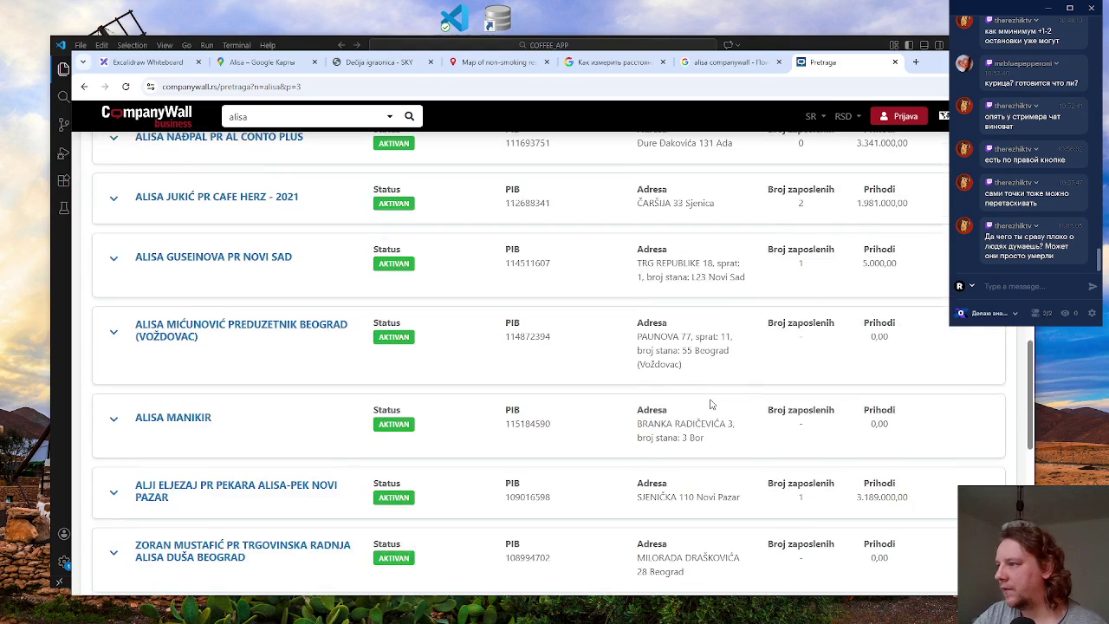
scroll(710, 404, down, 4)
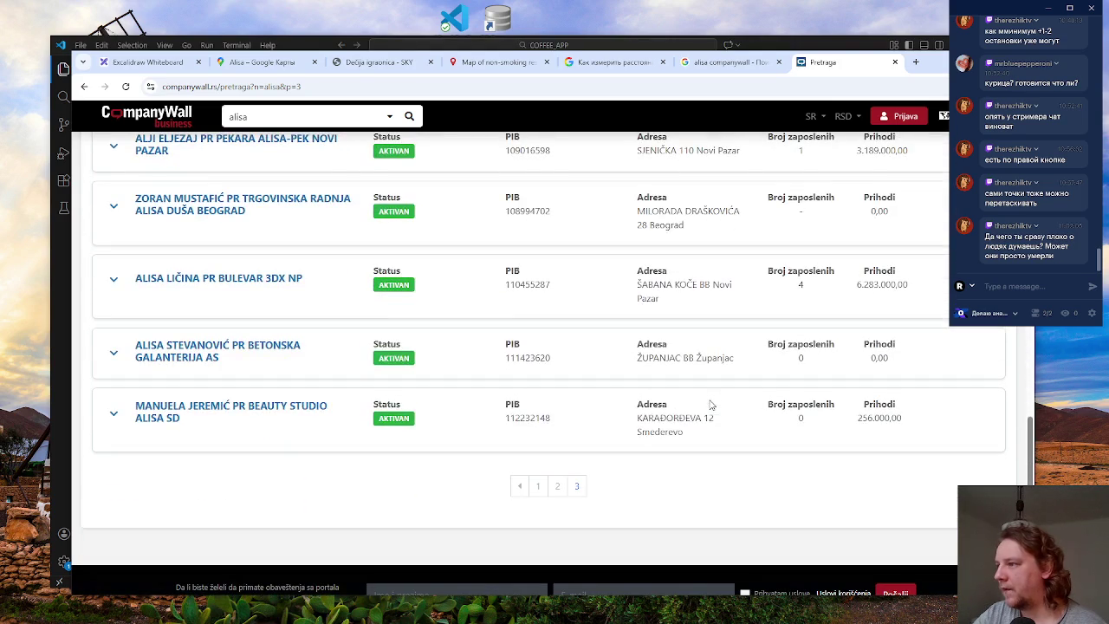
- Copy Alisa's address Краља Милутина 35, Београд from Google Maps and select CompanyWall's search text
click(239, 65)
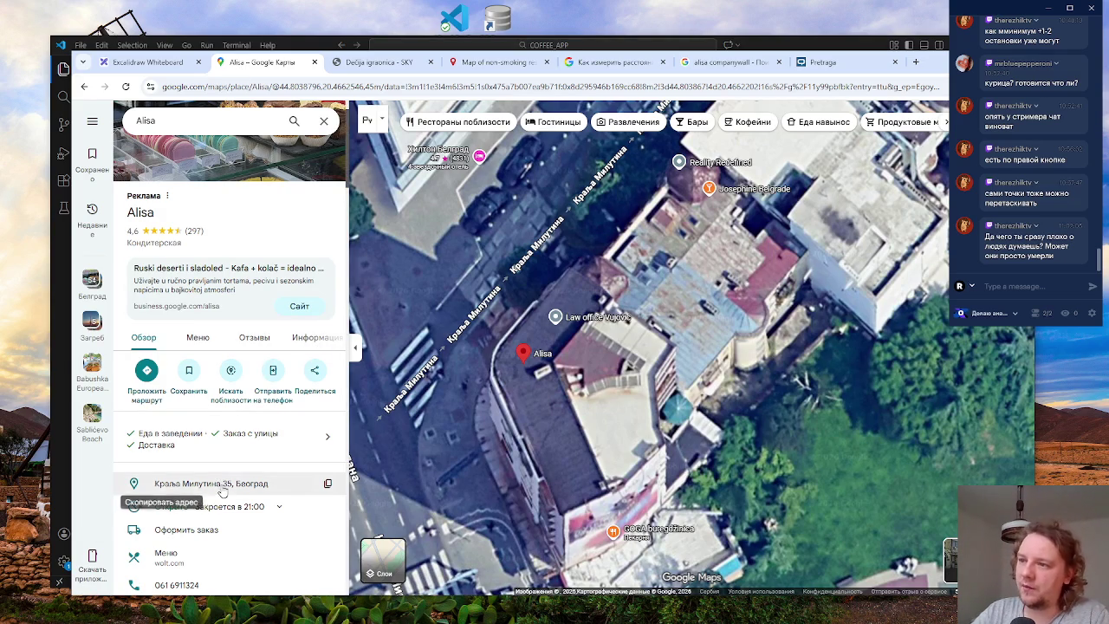
click(166, 484)
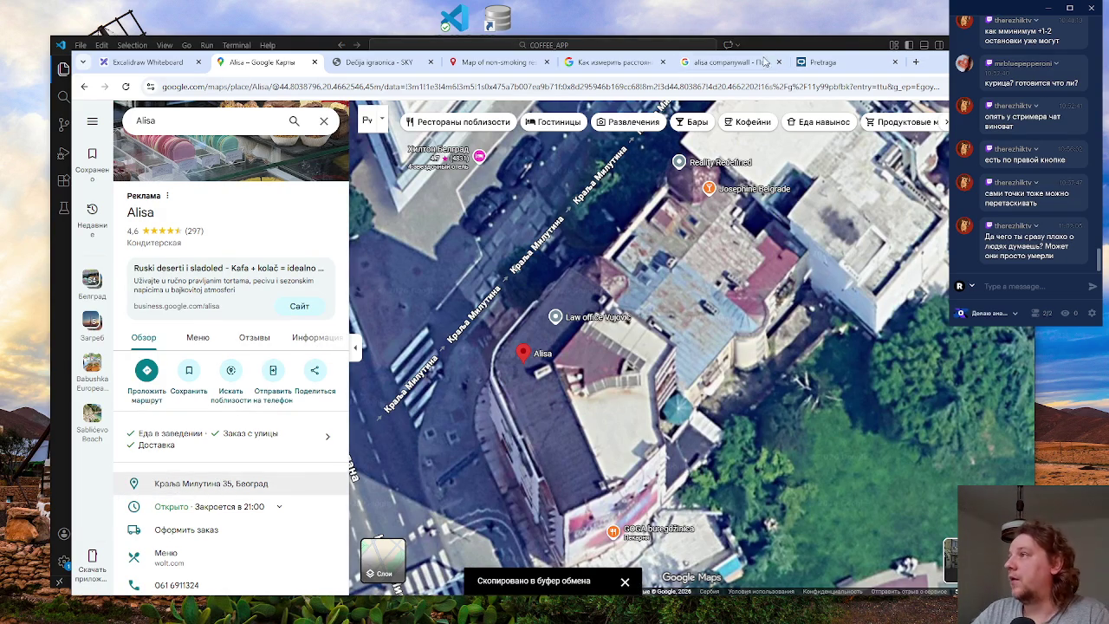
click(823, 61)
click(329, 117)
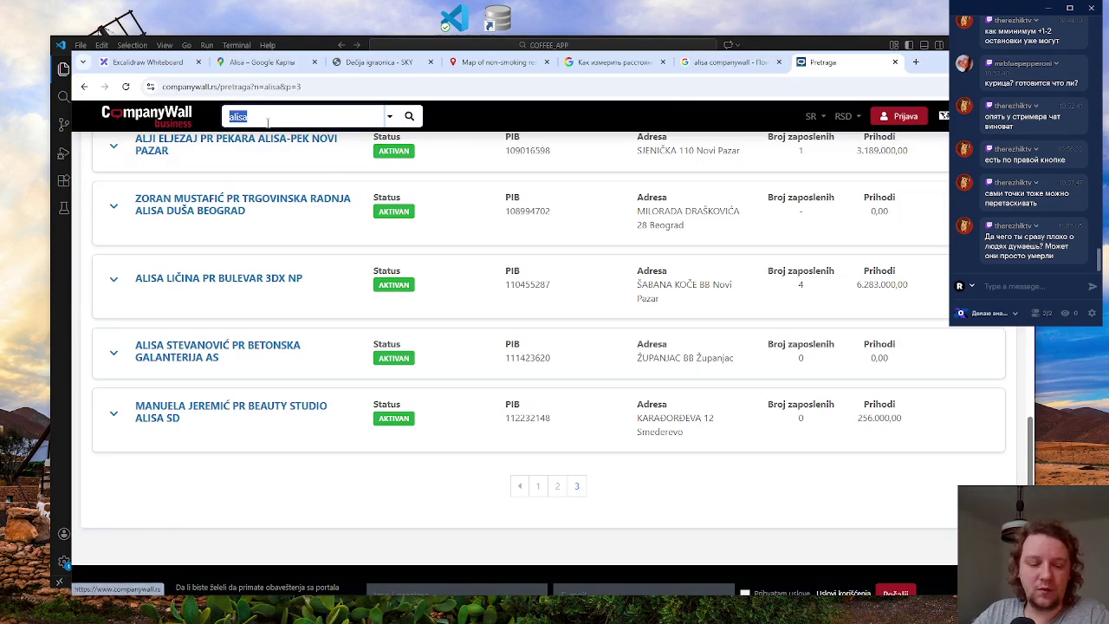
- Search CompanyWall for the pasted address, trimmed to 'Краља Милутина 35'
key(ctrl+v)
key(BackSpace)
key(BackSpace)
key(BackSpace)
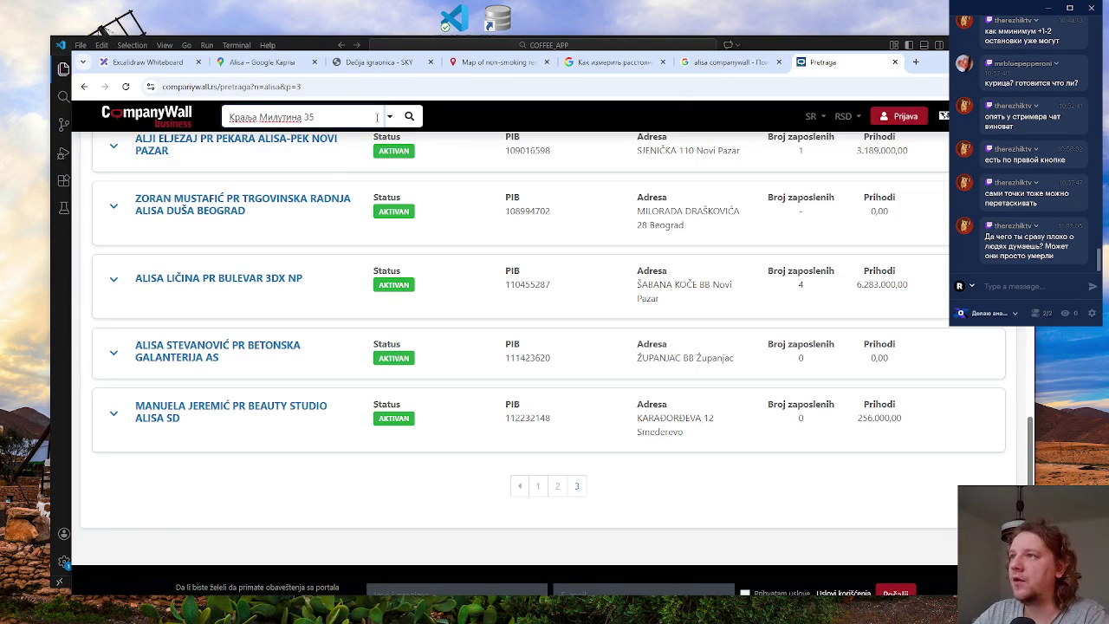
key(Return)
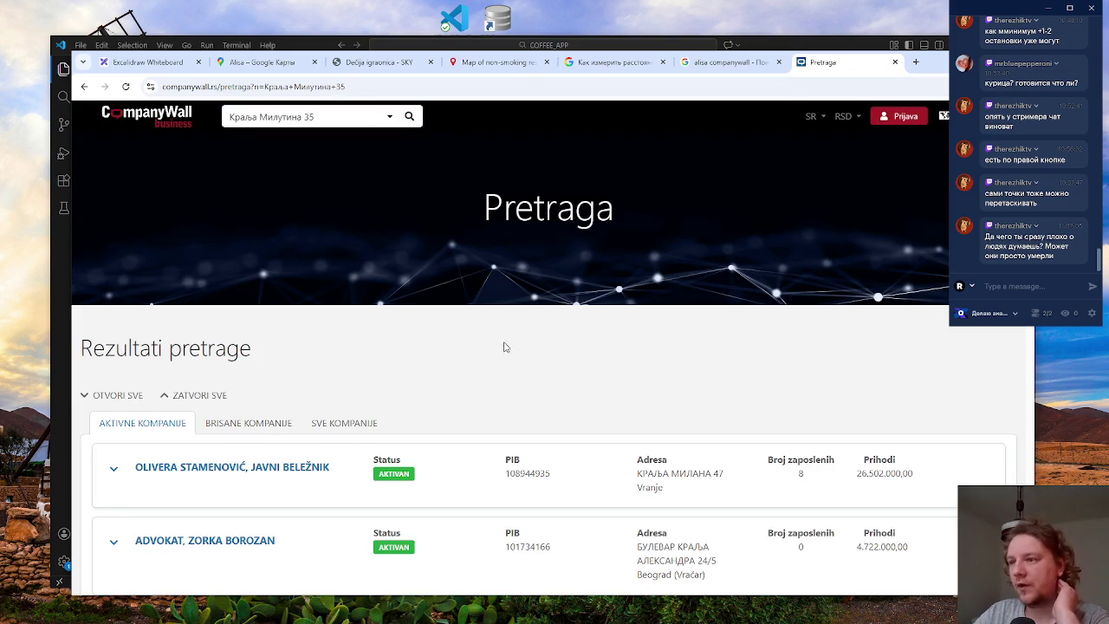
scroll(510, 342, down, 2)
scroll(416, 345, down, 2)
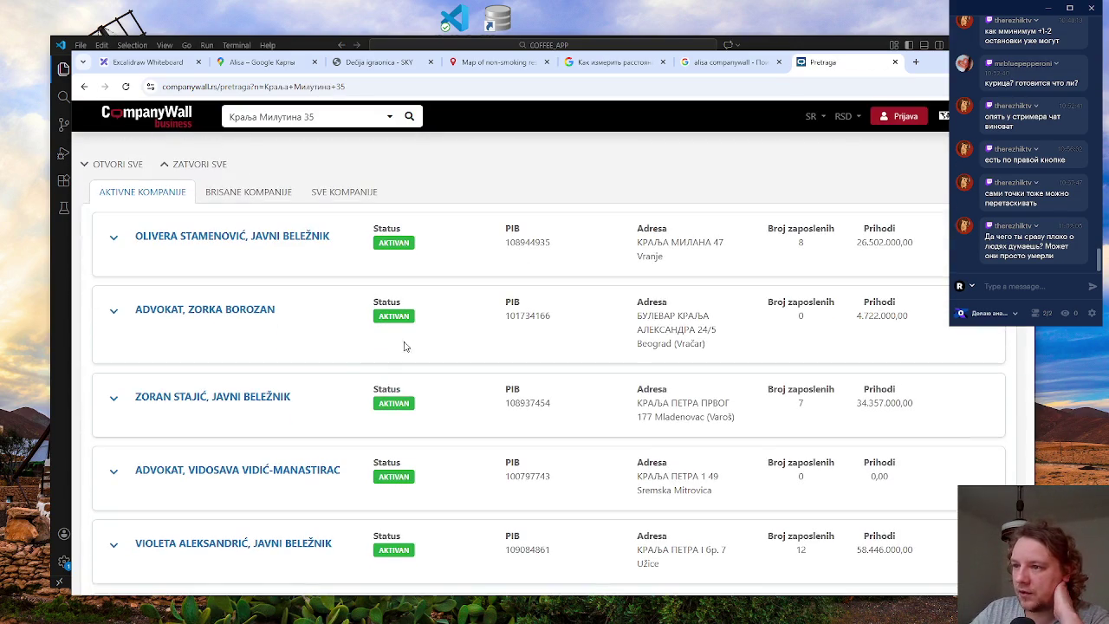
scroll(329, 384, down, 4)
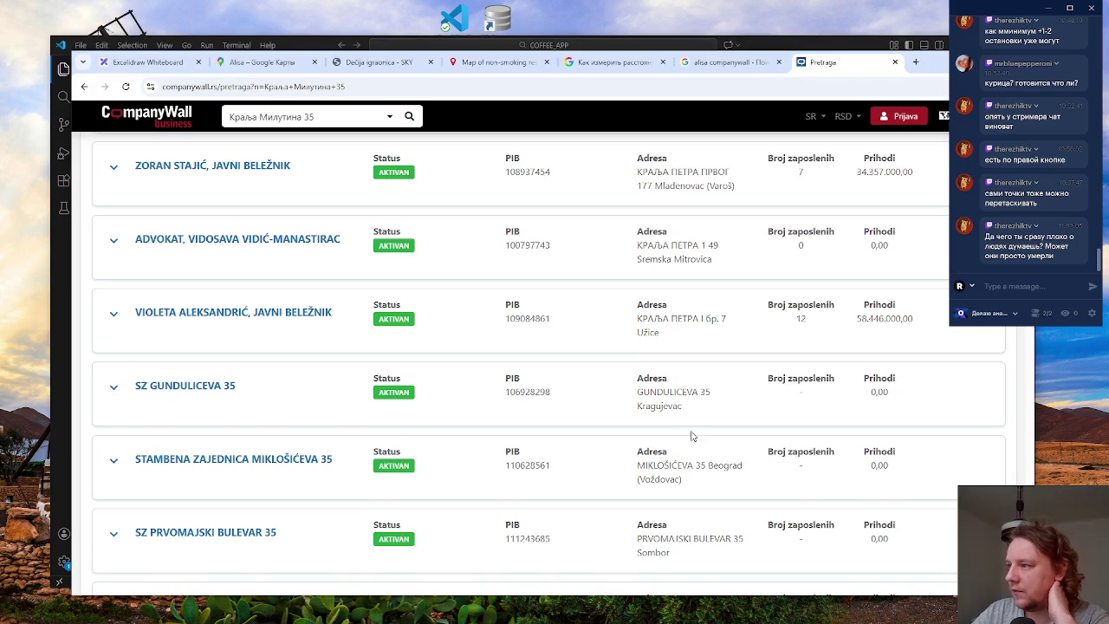
- Scroll through the address results and open page 2
scroll(695, 450, up, 5)
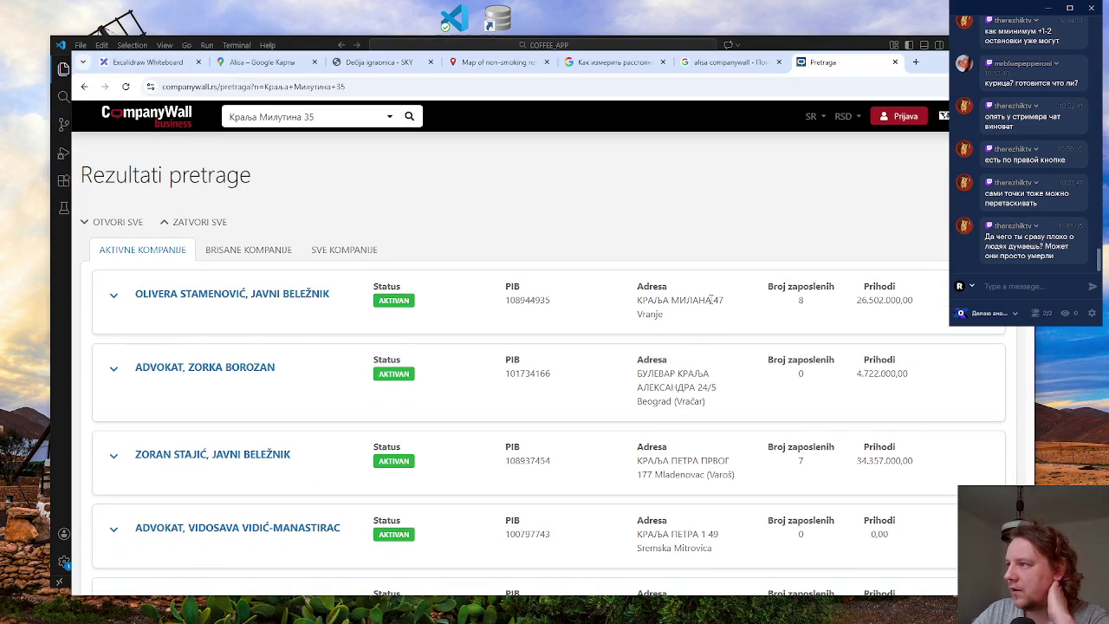
scroll(708, 299, down, 10)
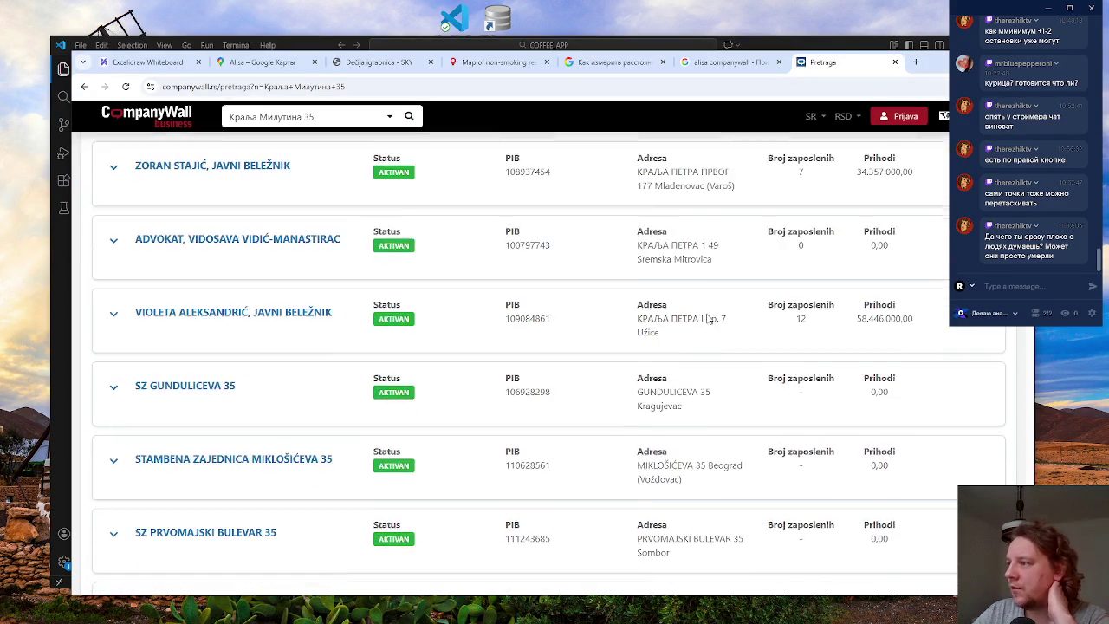
scroll(708, 320, down, 8)
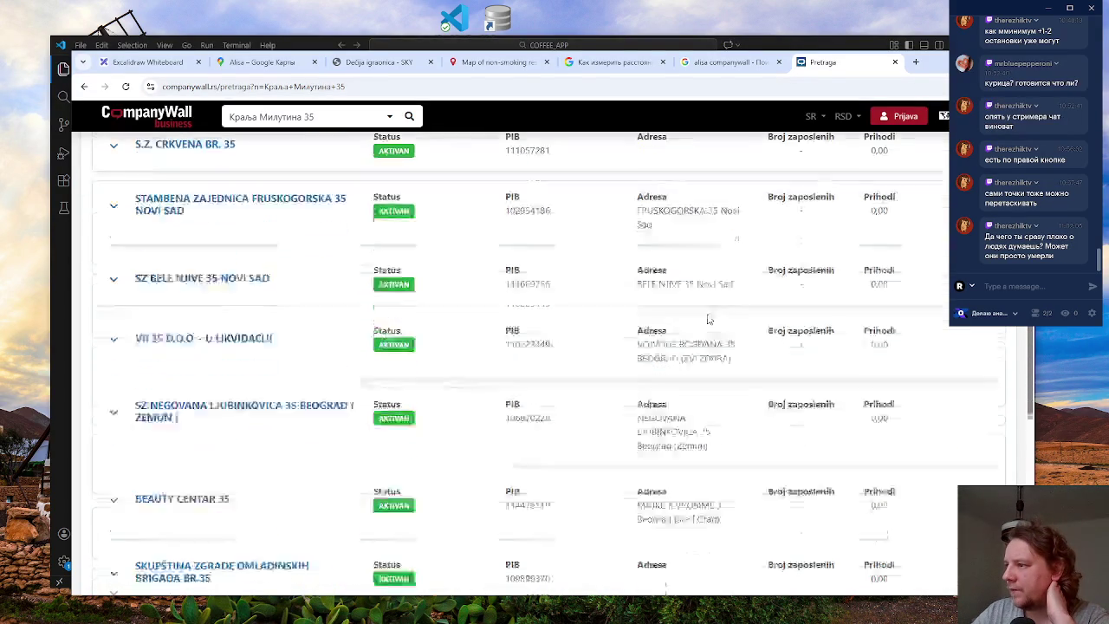
scroll(708, 319, down, 3)
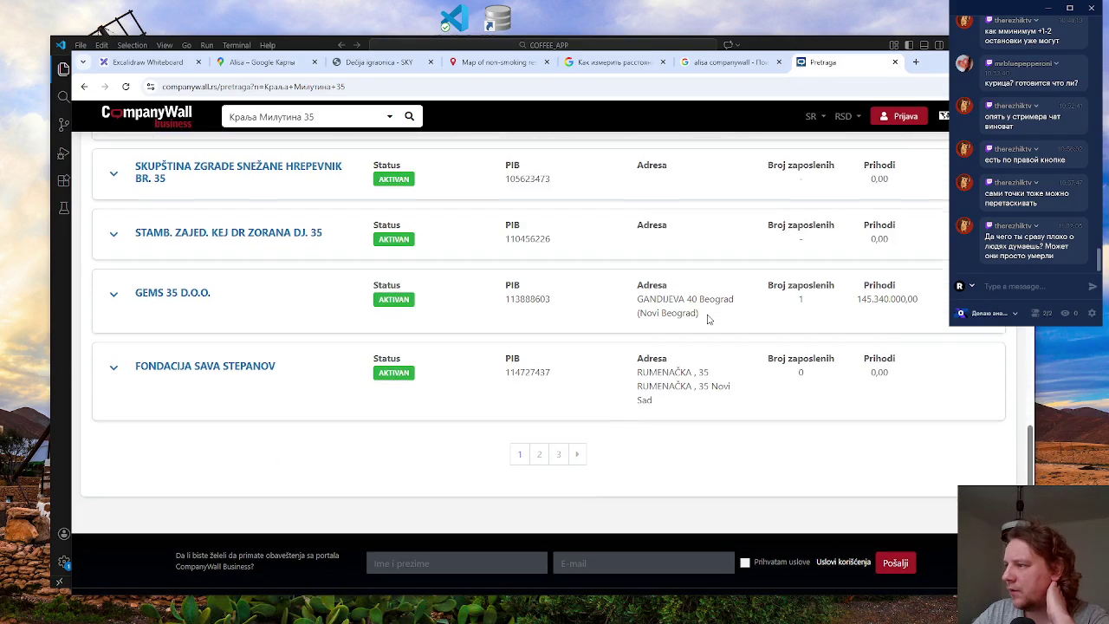
click(539, 454)
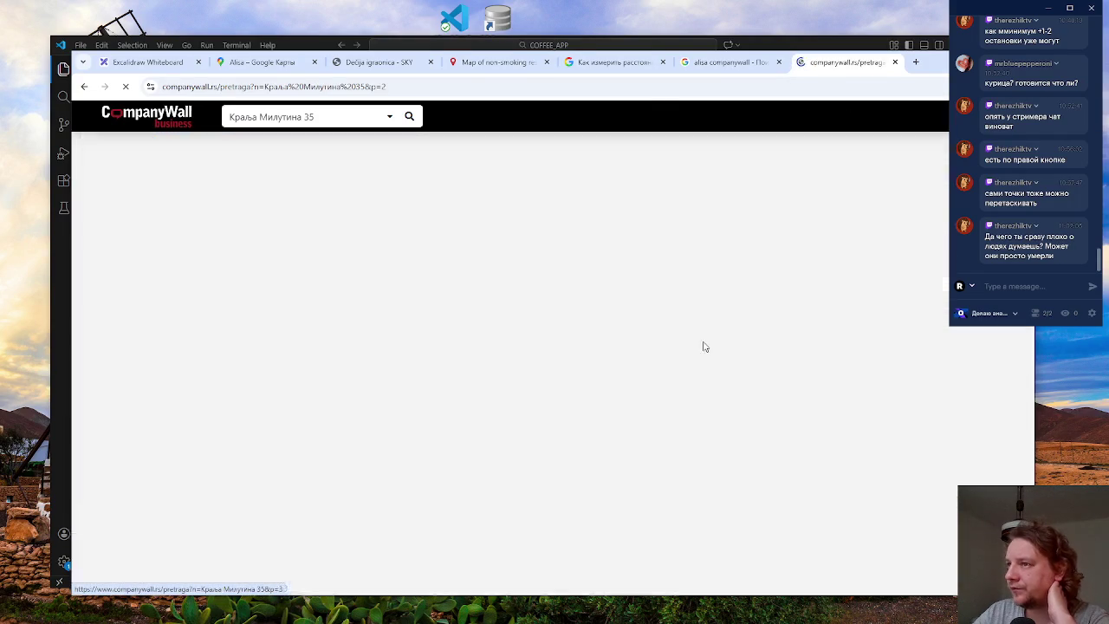
scroll(771, 384, down, 5)
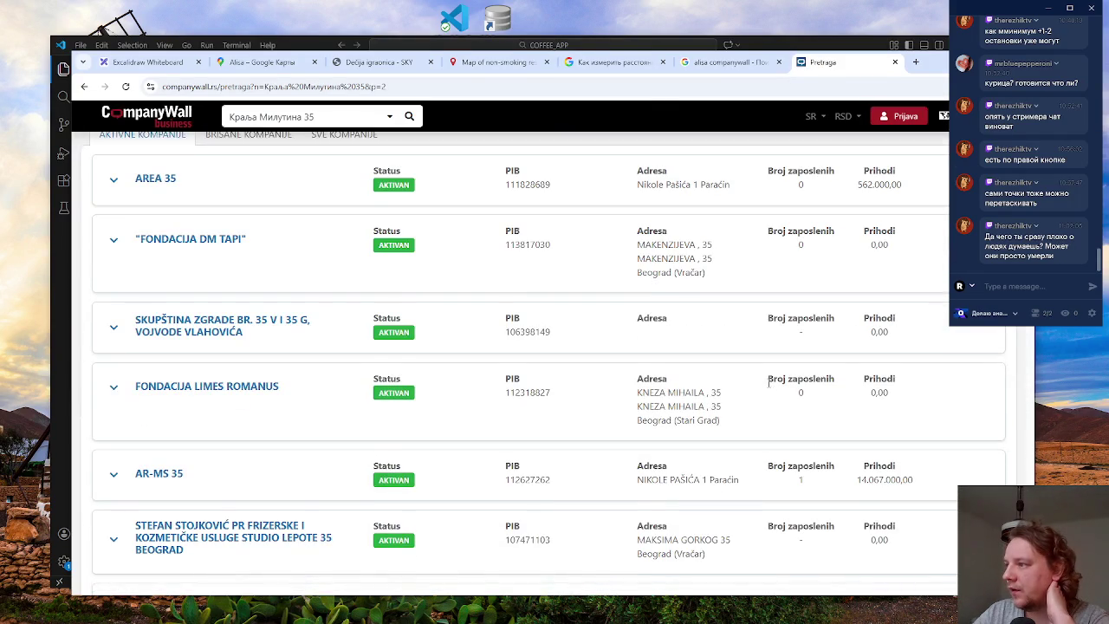
scroll(768, 384, down, 5)
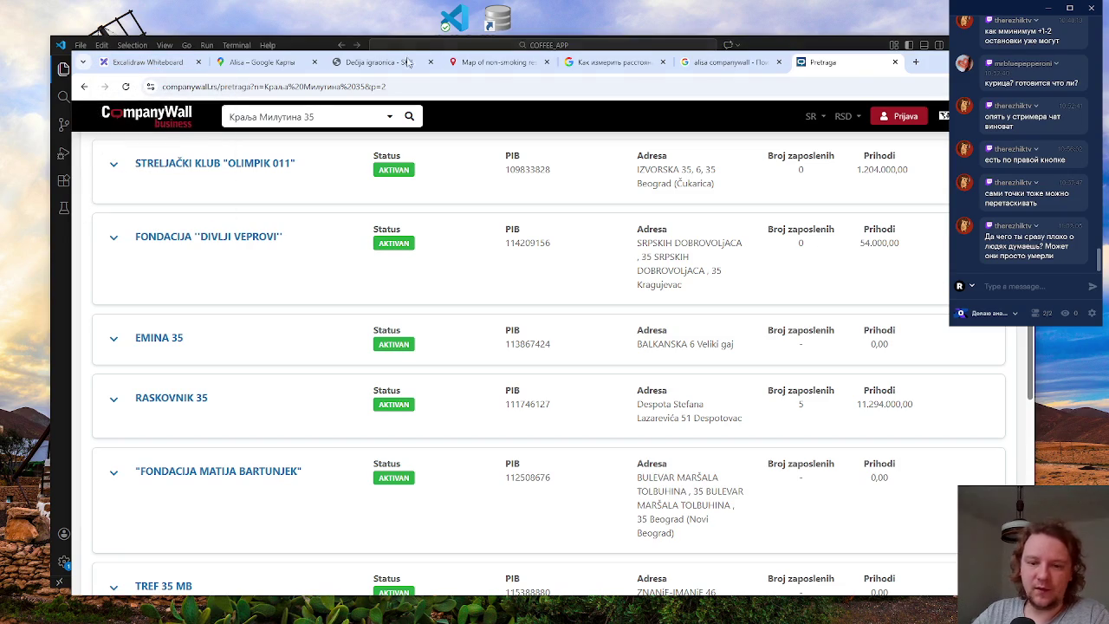
- Back on the Excalidraw board, inspect the «Привычка» bullet and the Serbs' venue line text
click(145, 62)
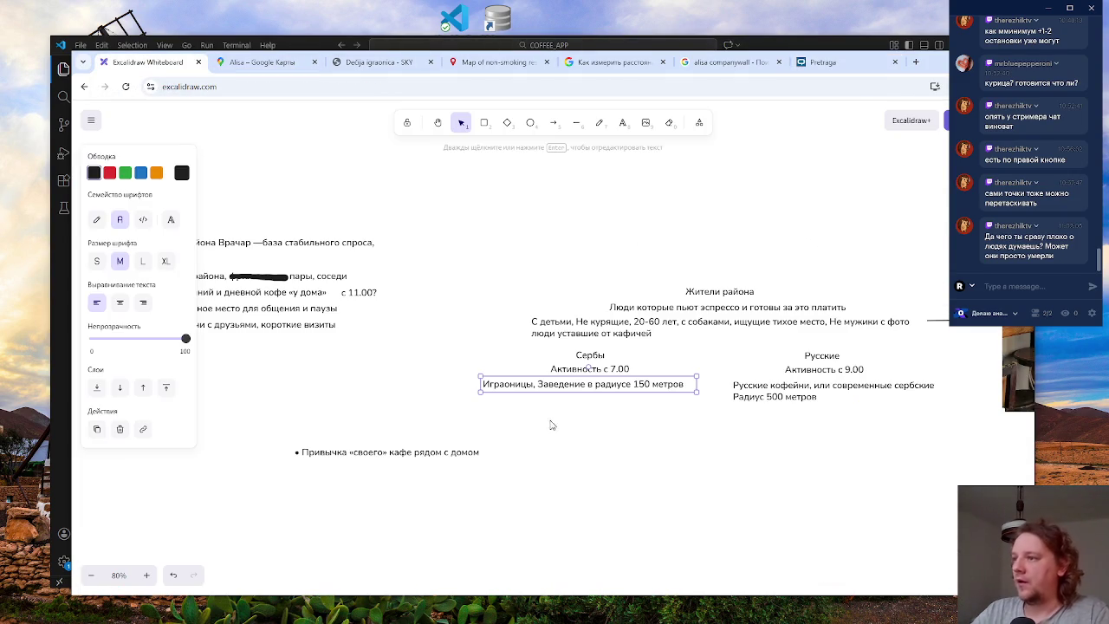
click(438, 453)
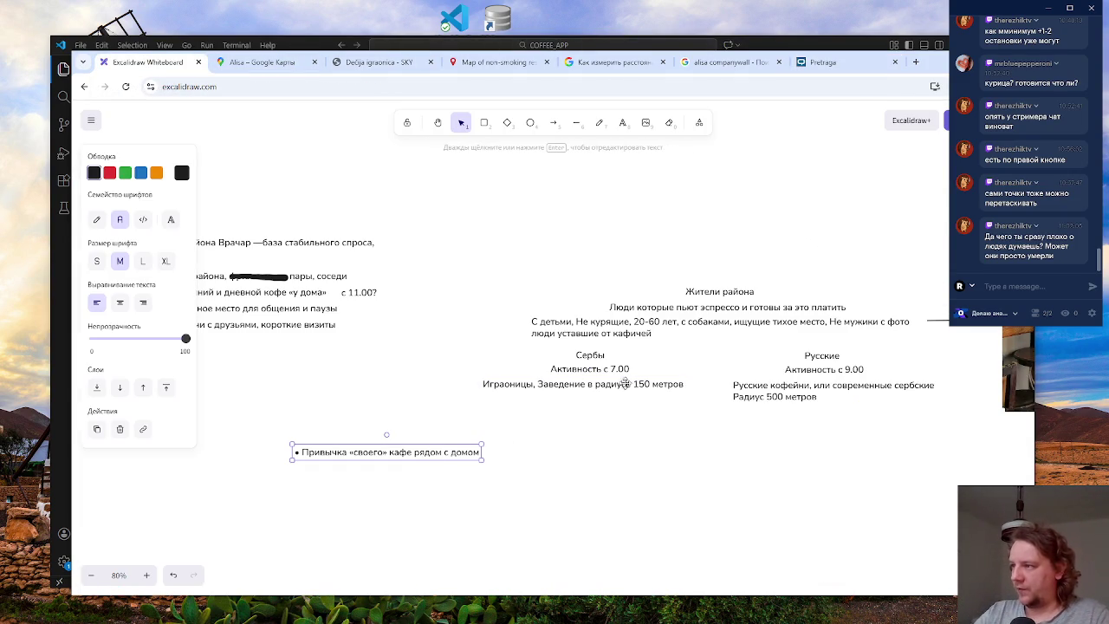
click(552, 407)
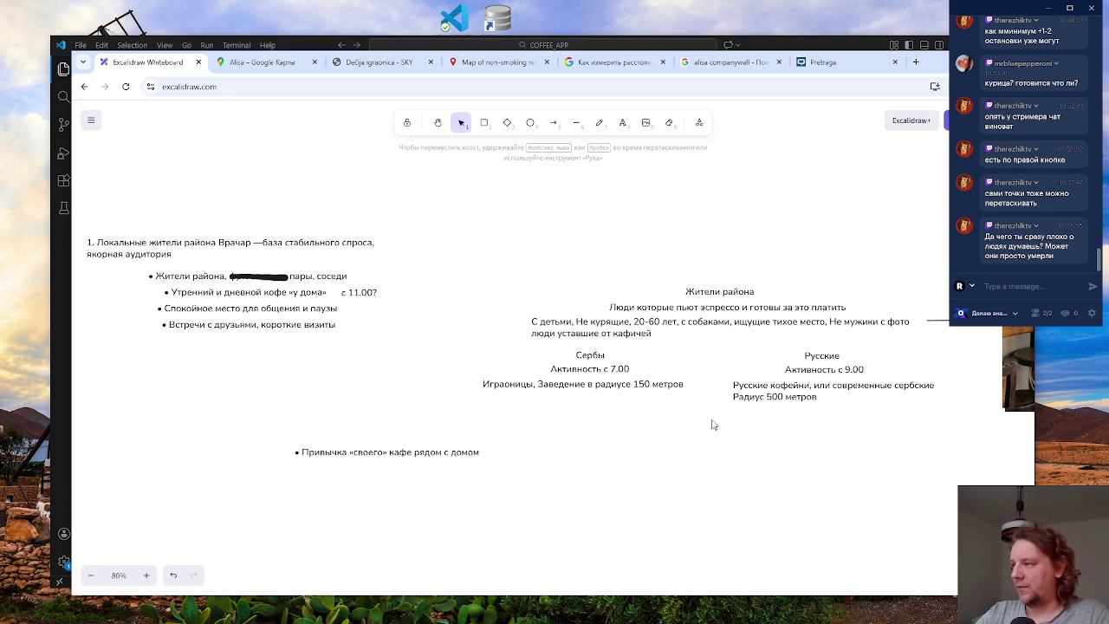
double_click(635, 382)
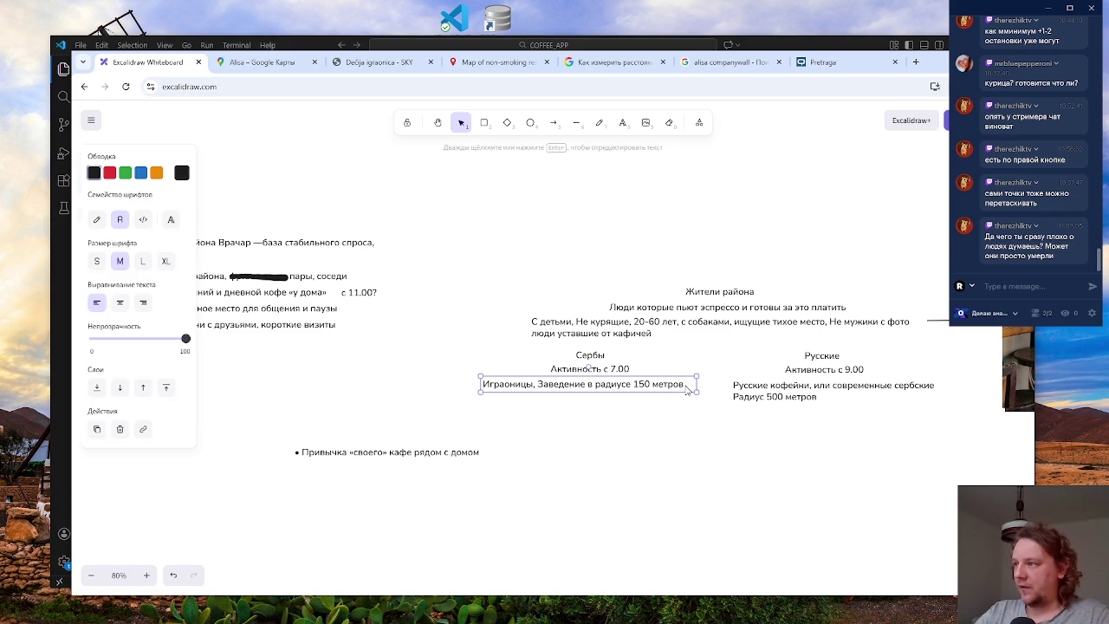
key(ctrl+a)
click(687, 442)
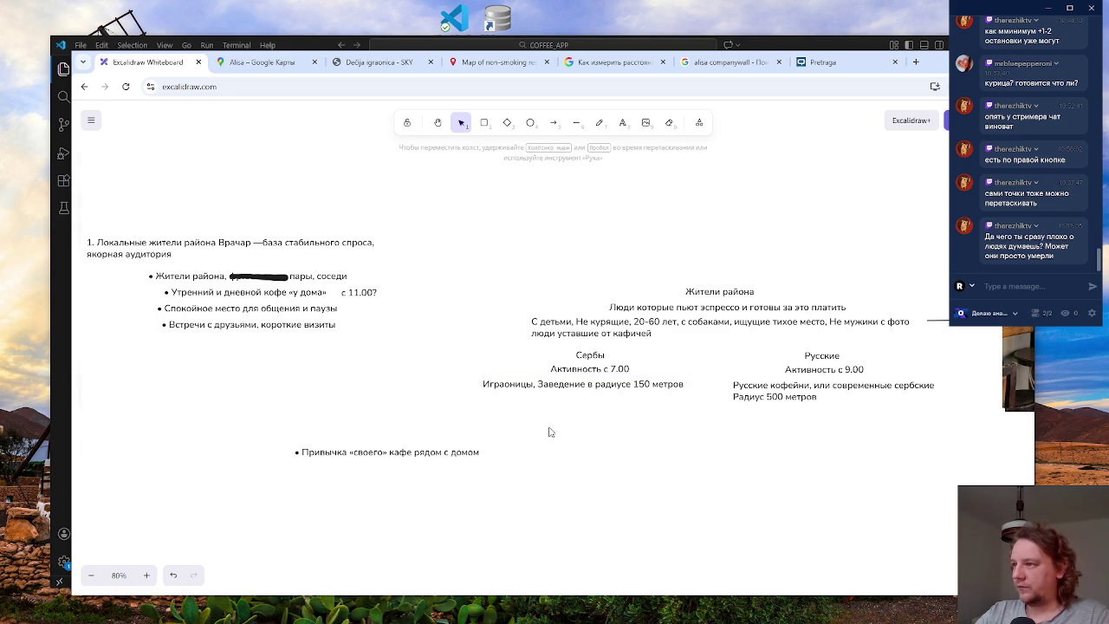
- Start a new text label to the left of the Serbs' venue line
right_click(568, 467)
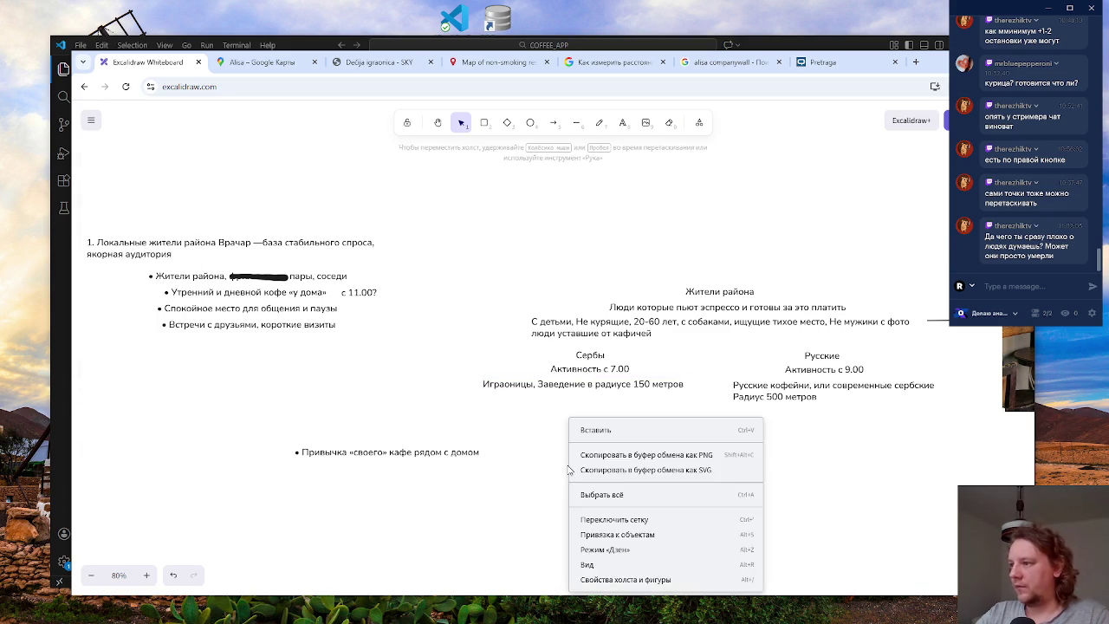
click(485, 419)
click(622, 123)
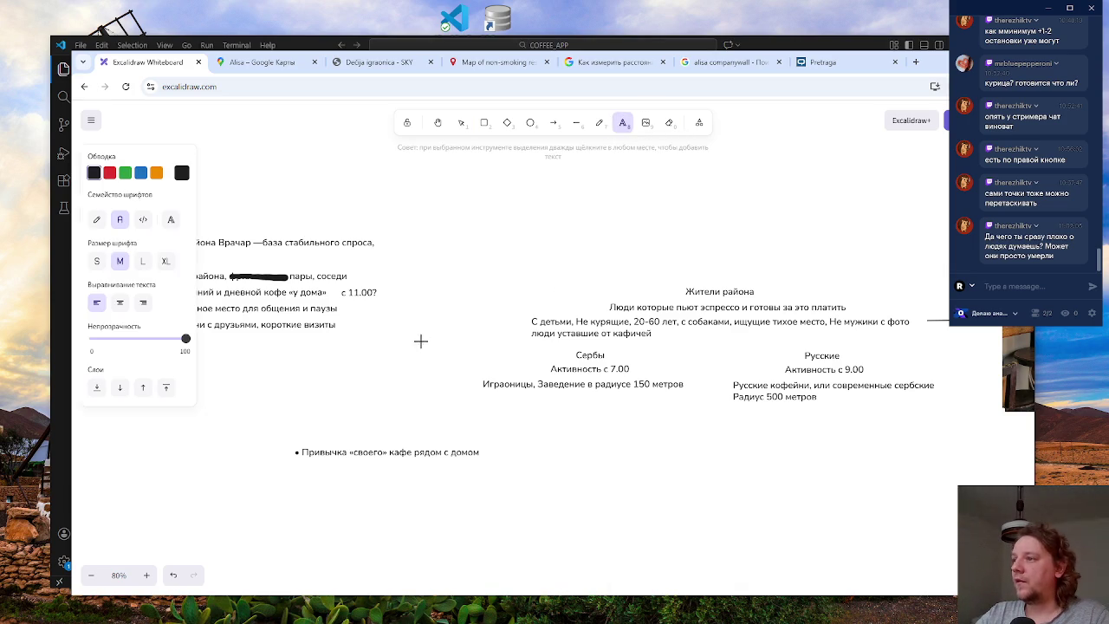
click(339, 388)
text(Ходят сейчас в:)
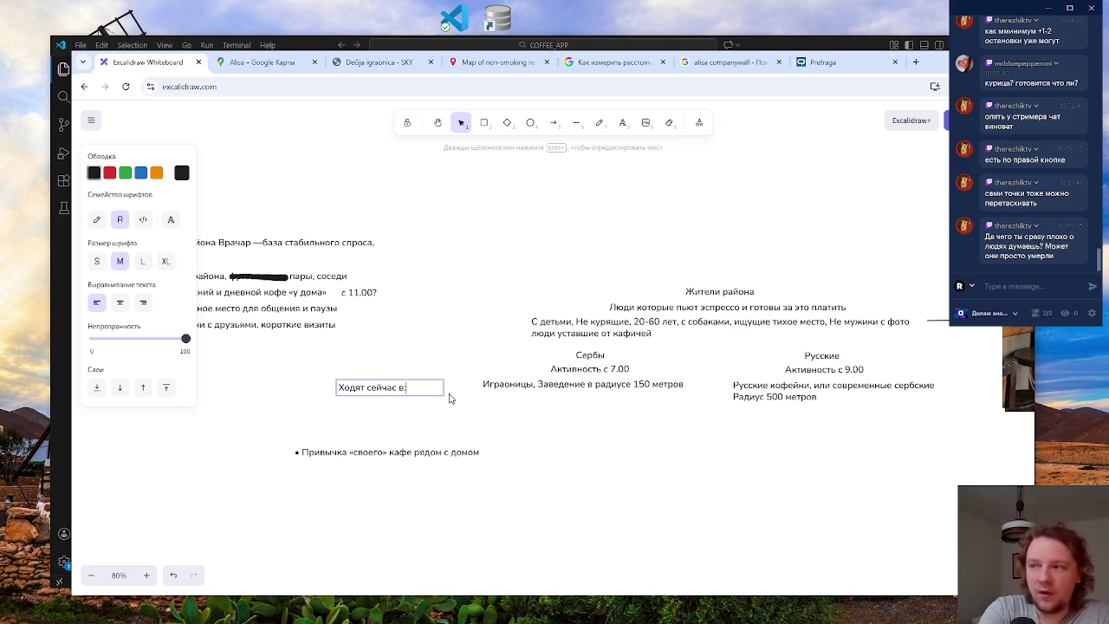
- Finish the 'Ходят сейчас в:' label and narrow its box to fit its text
click(452, 397)
click(414, 386)
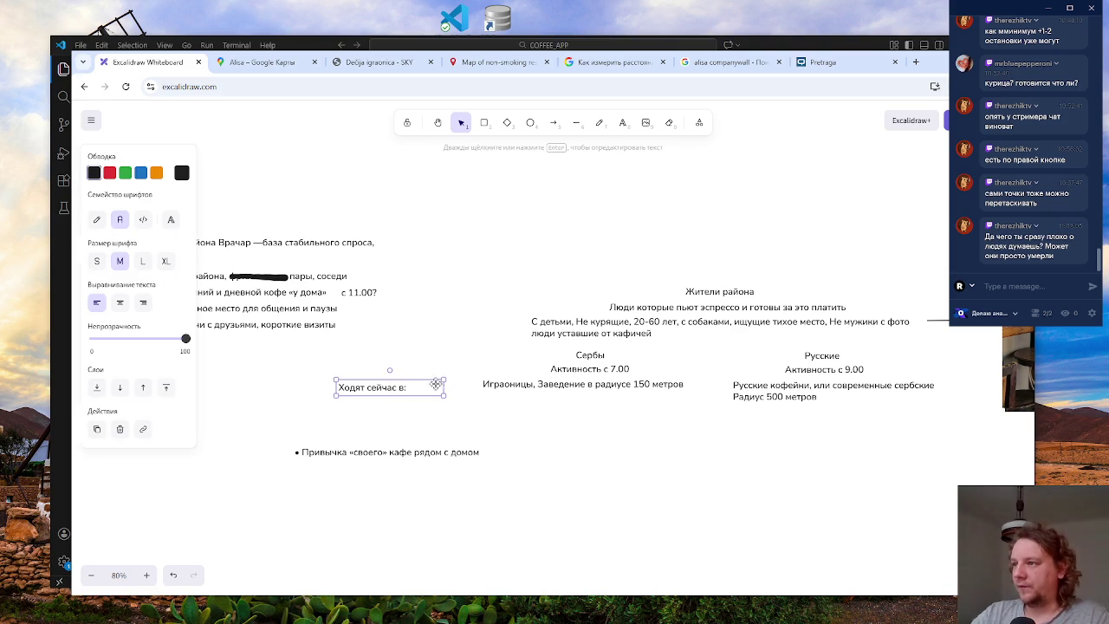
mouse_move(441, 387)
mouse_down()
mouse_move(408, 387)
mouse_move(459, 384)
mouse_up()
click(512, 429)
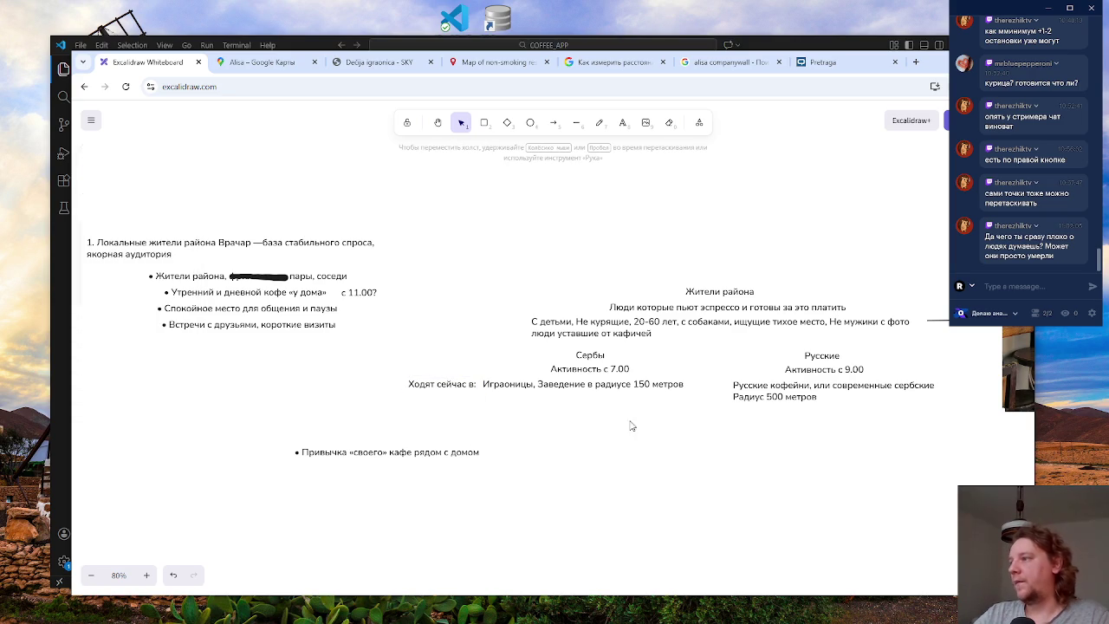
- Move the «Привычка «своего» кафе рядом с домом» bullet back up under the left list
click(431, 452)
mouse_move(408, 451)
mouse_down()
mouse_move(309, 366)
mouse_move(309, 343)
mouse_up()
click(502, 475)
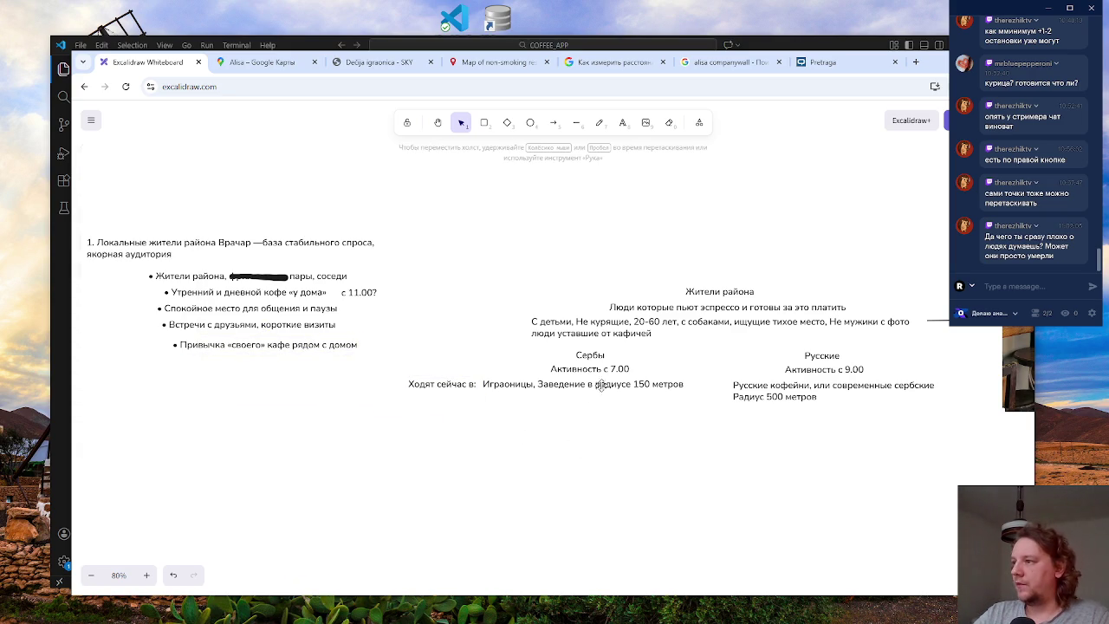
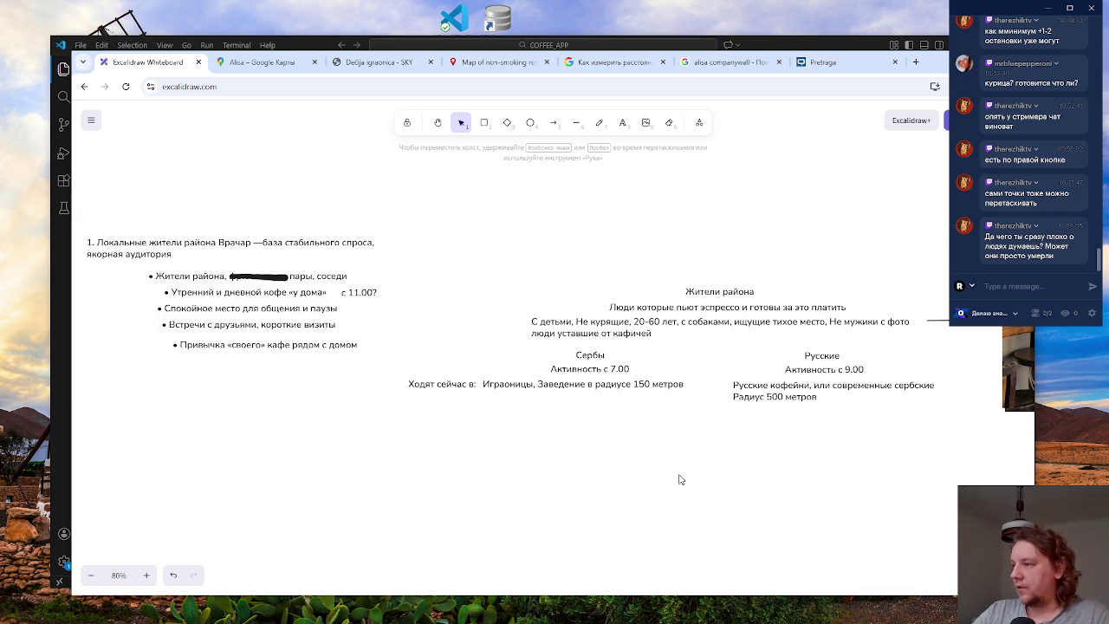
- Look over the Serbs and Russians text blocks, selecting and deselecting their lines
scroll(661, 480, right, 3)
drag(546, 460, 553, 454)
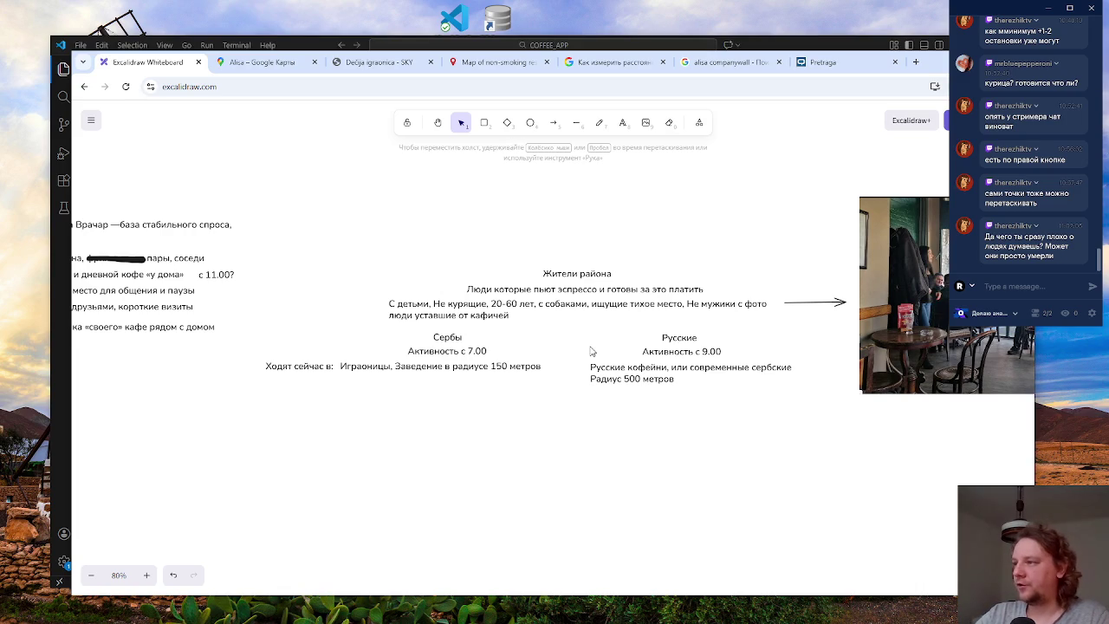
drag(228, 465, 825, 317)
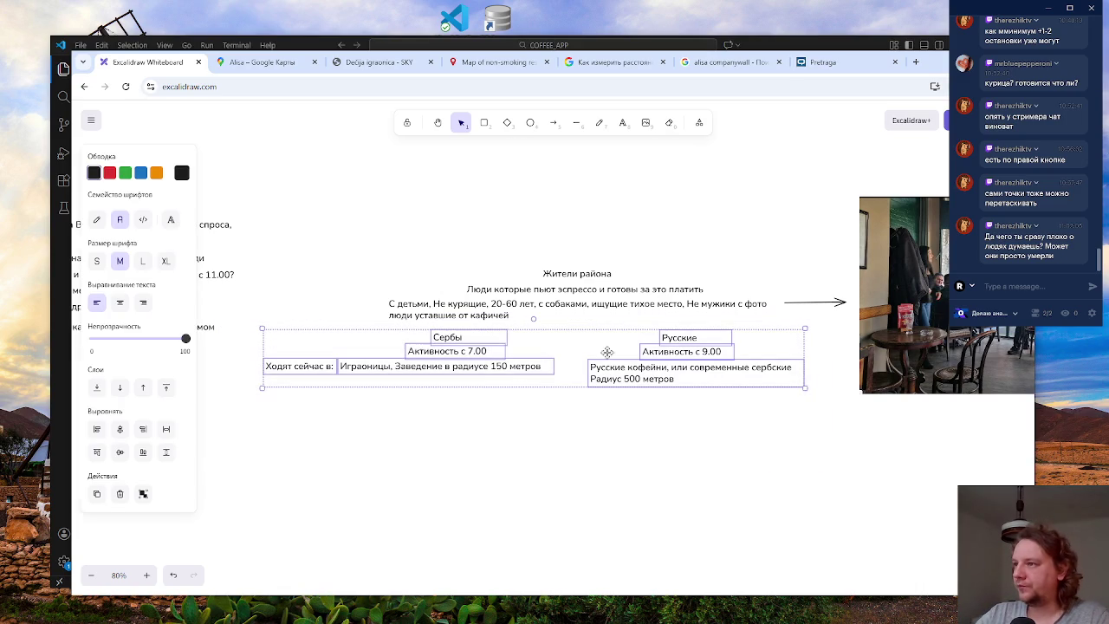
click(515, 434)
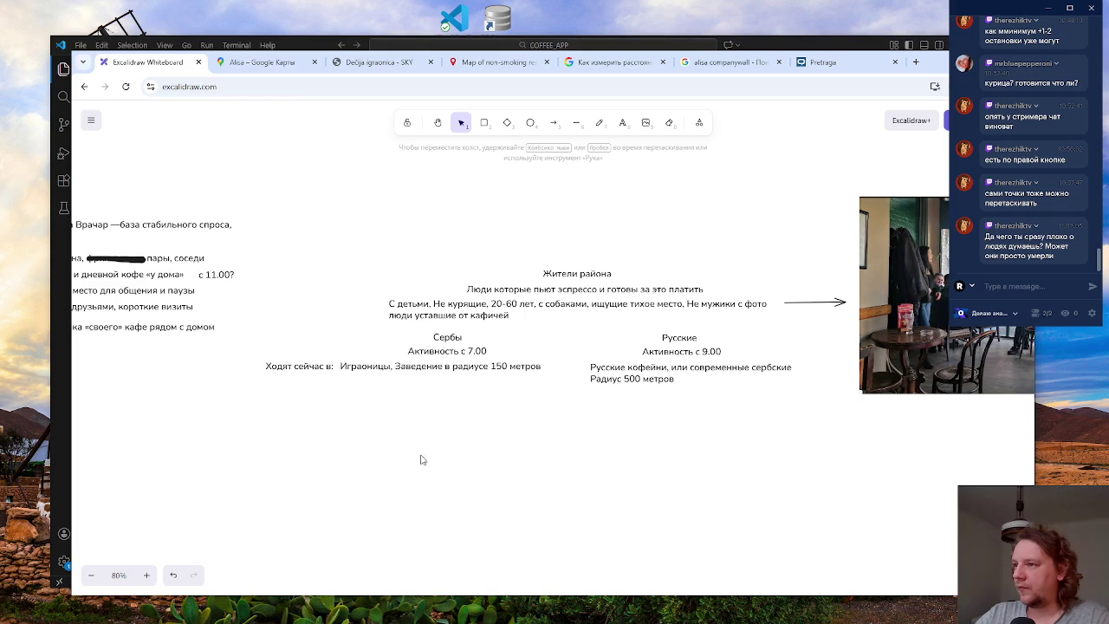
scroll(520, 459, left, 5)
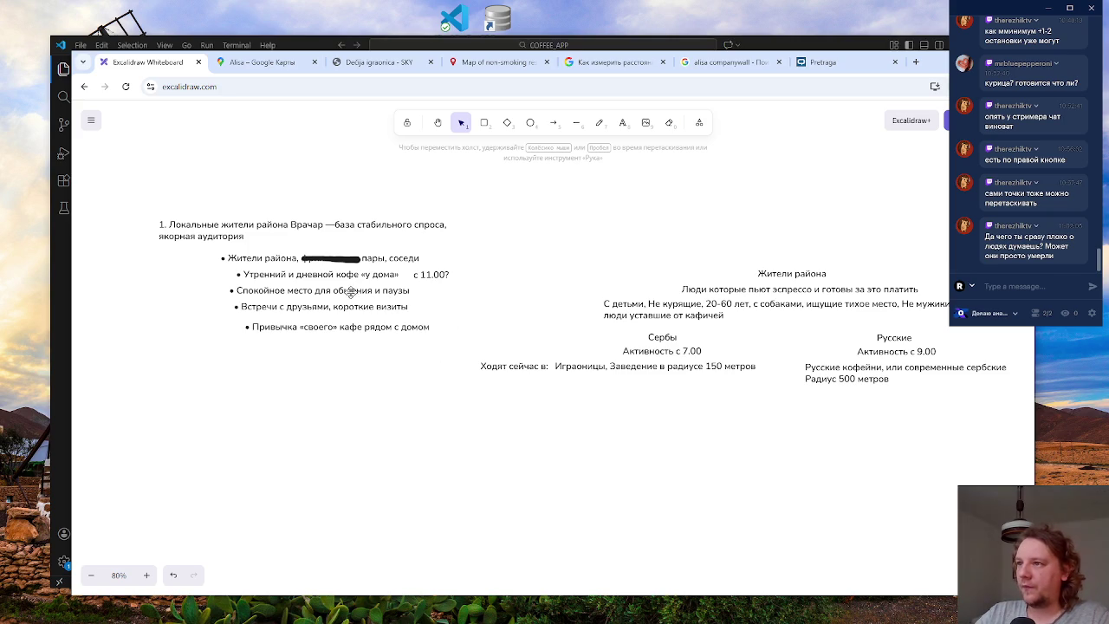
click(404, 305)
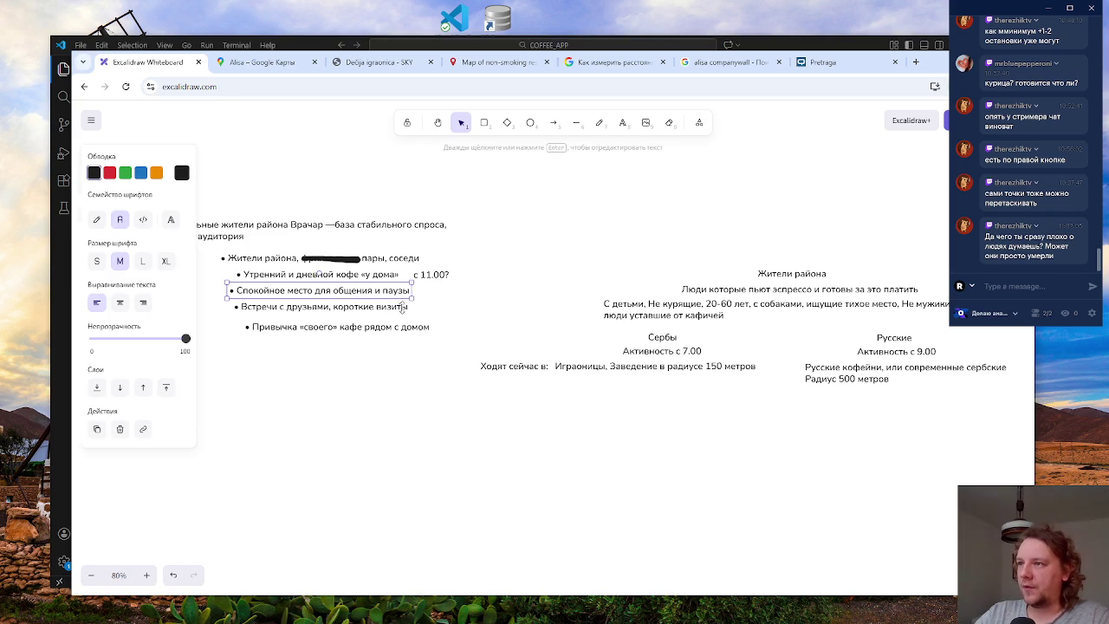
click(484, 458)
click(370, 295)
click(457, 429)
right_click(471, 419)
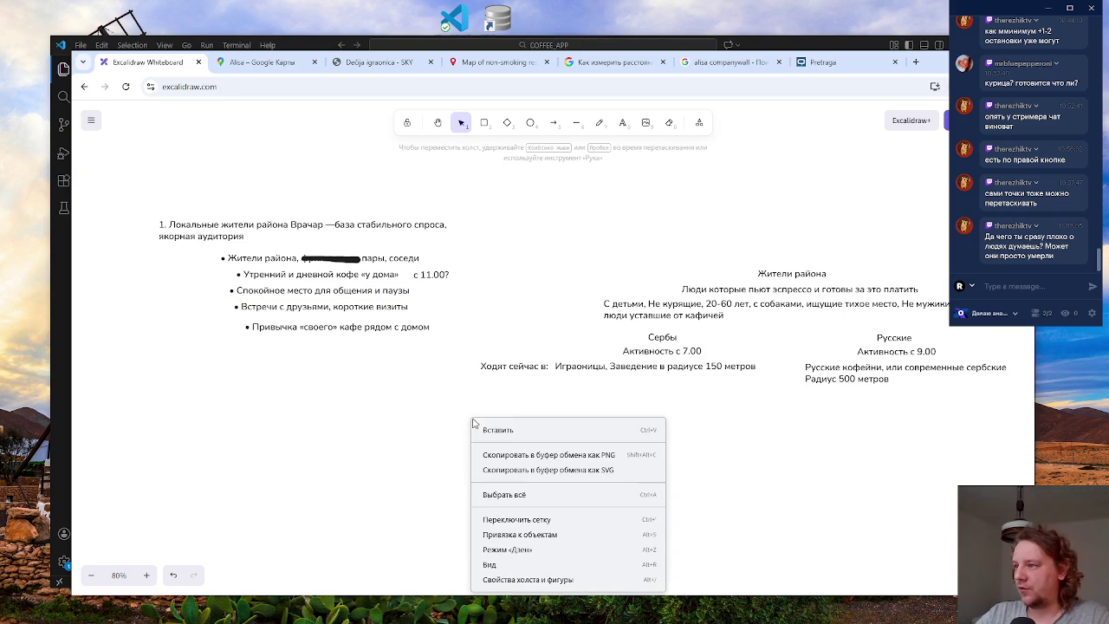
click(422, 430)
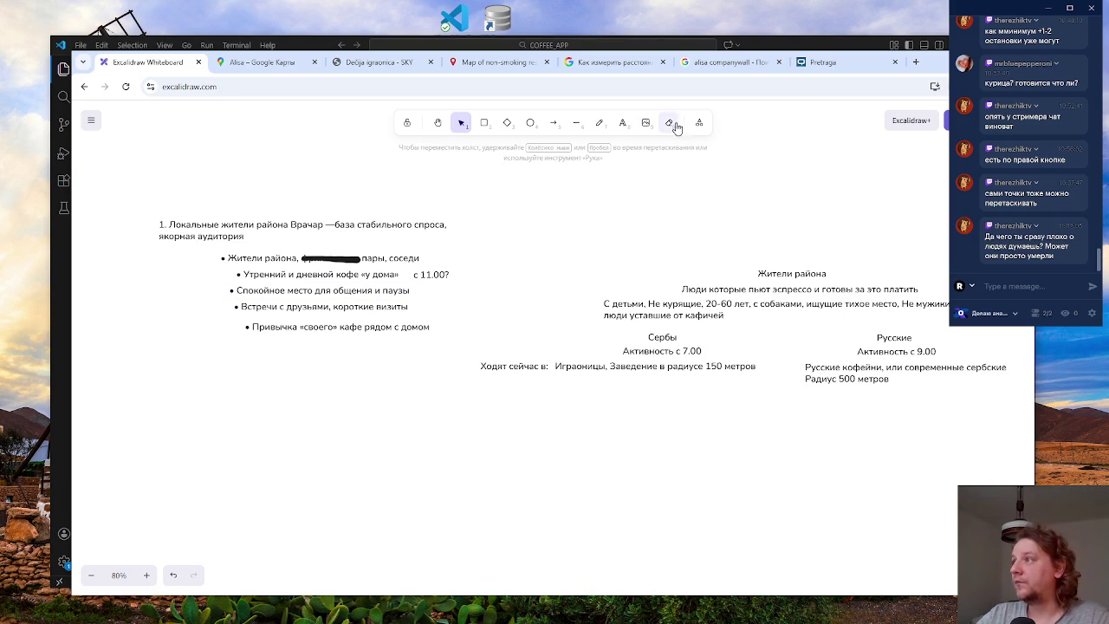
- Add a 'Что делают там:' label below the Serbs' 'Ходят сейчас в:' row and position it
click(622, 122)
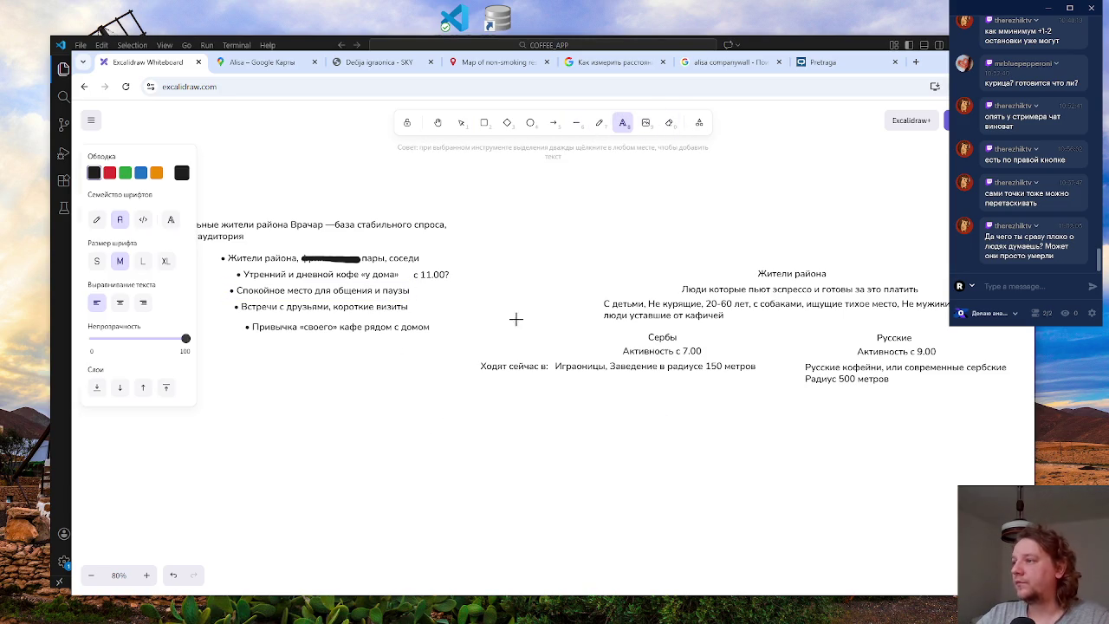
click(470, 407)
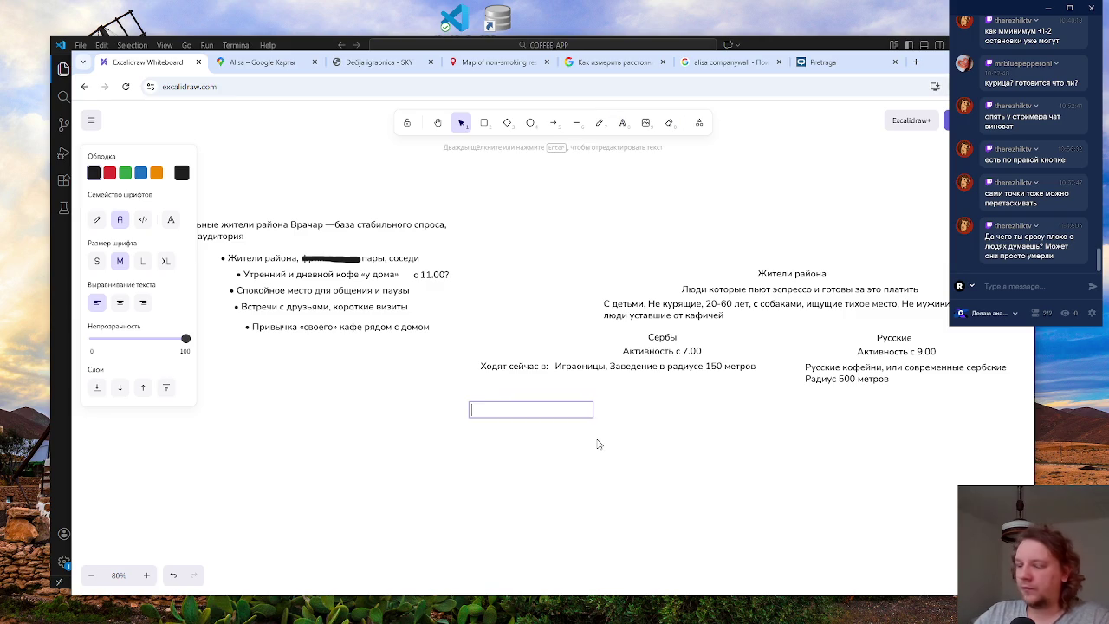
text(Что делают там:)
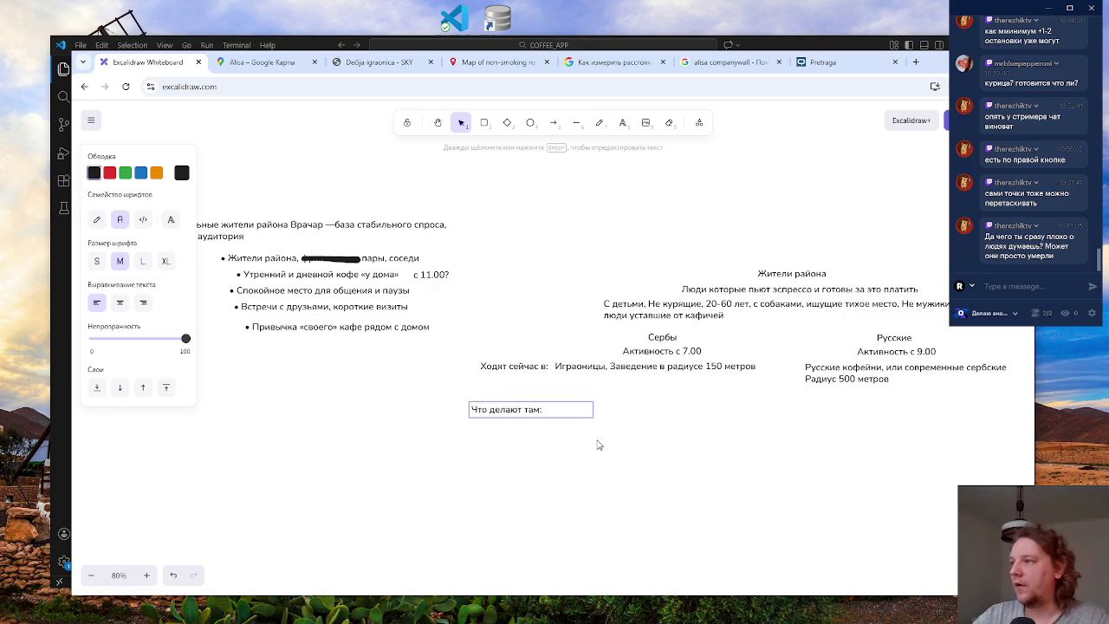
click(597, 445)
drag(546, 411, 557, 411)
click(555, 442)
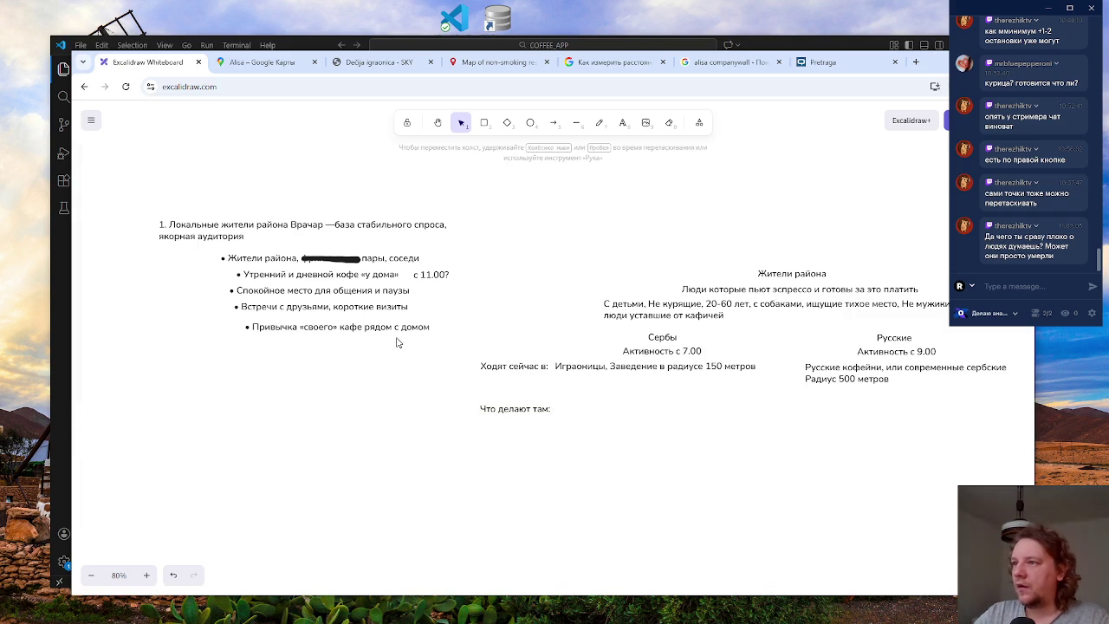
click(365, 299)
click(547, 409)
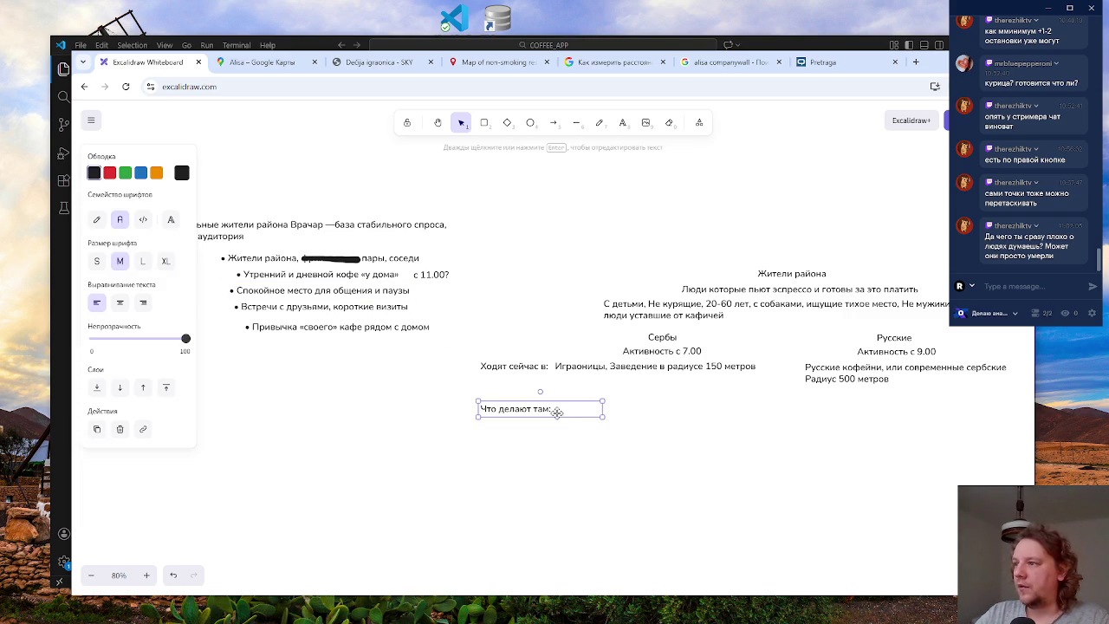
mouse_move(604, 409)
mouse_down()
mouse_move(520, 405)
mouse_move(622, 405)
mouse_move(605, 405)
mouse_up()
click(577, 440)
- Duplicate the label to its right, retype it as 'Общаются, пьют кофе', and widen it to one line
click(528, 421)
double_click(608, 404)
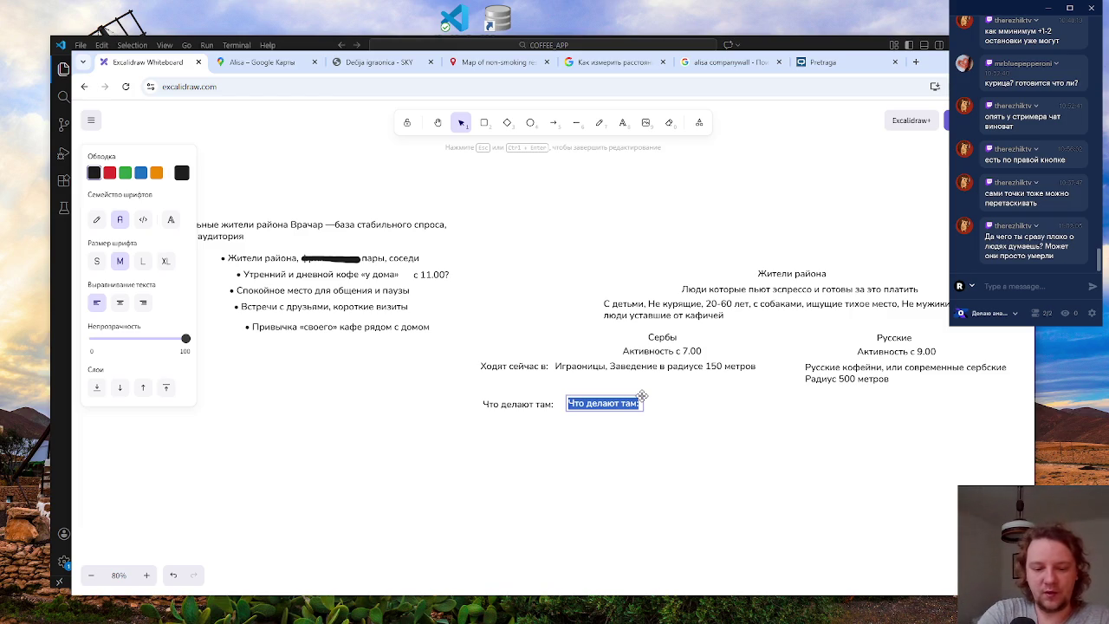
text(Об)
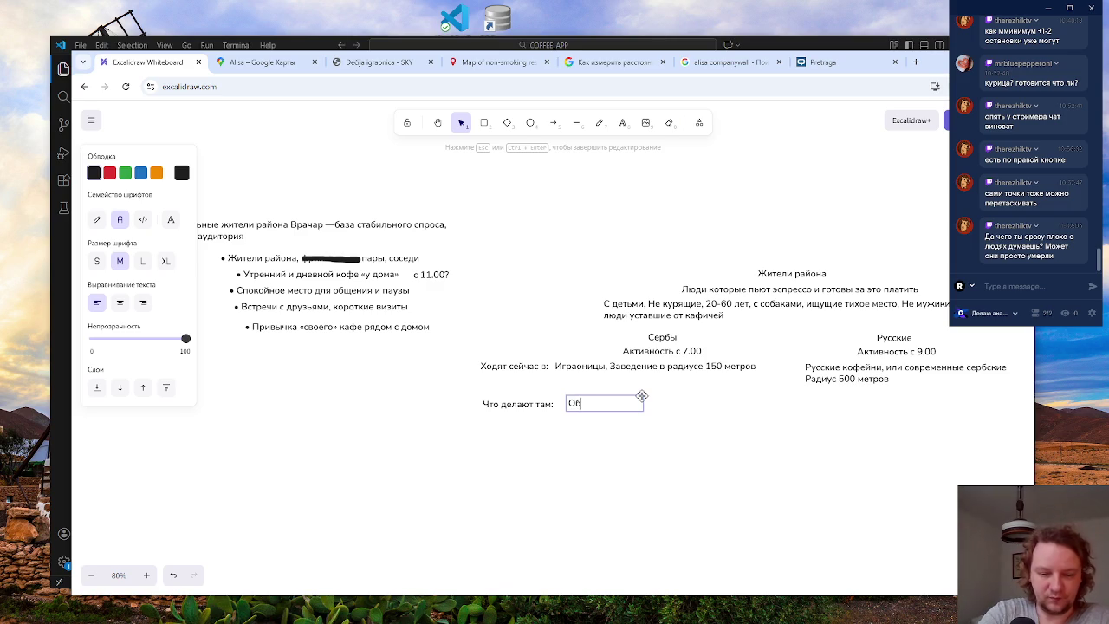
text(щать)
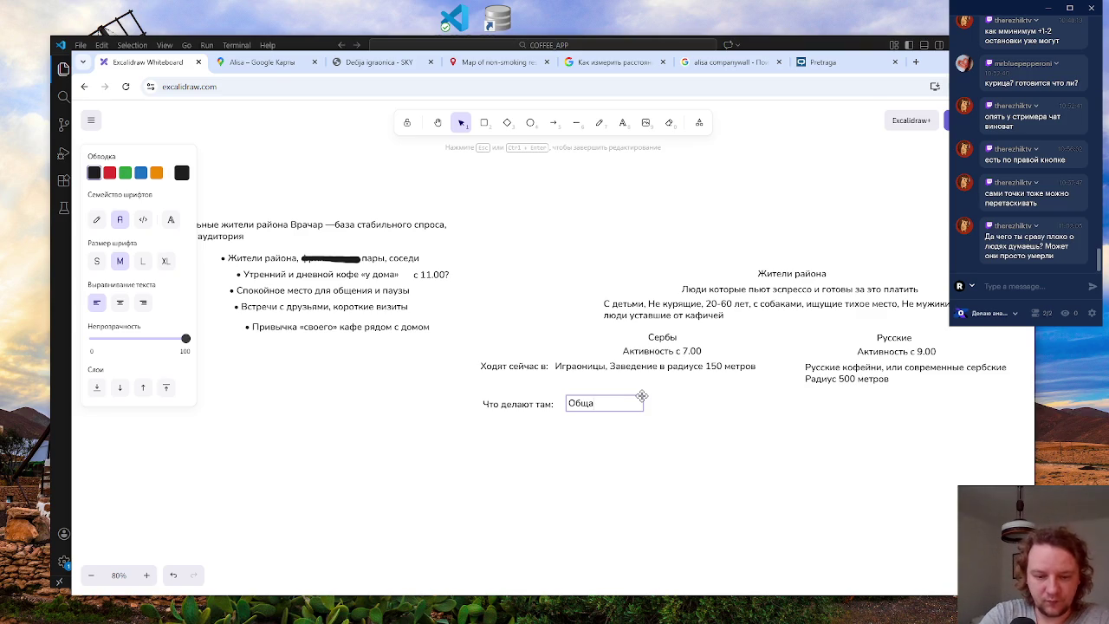
text(ются,)
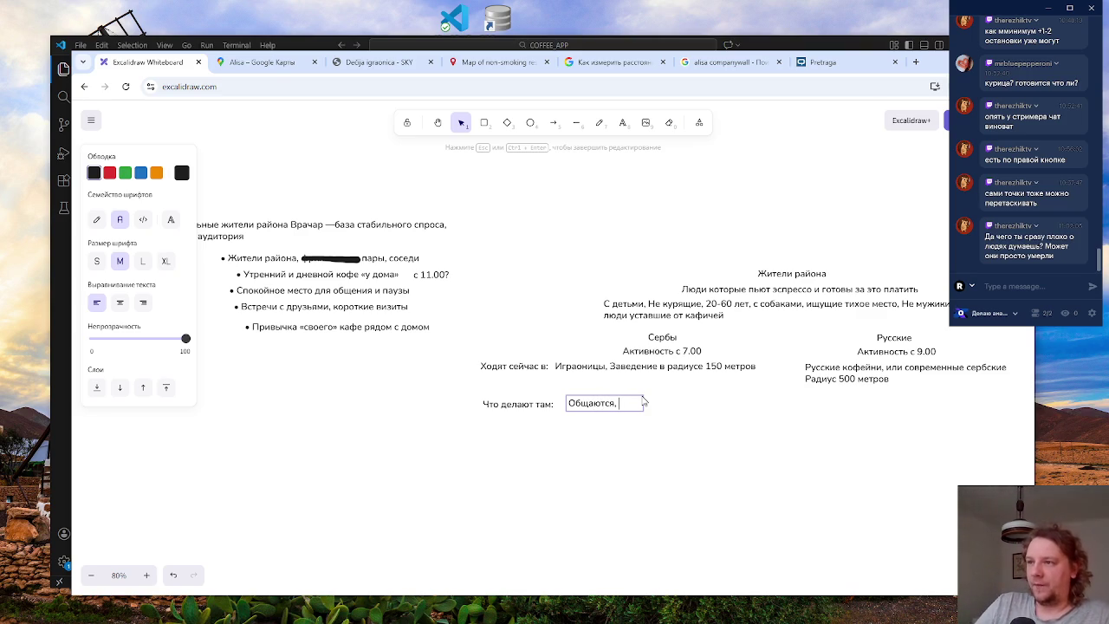
text(делов)
key(BackSpace)
key(BackSpace)
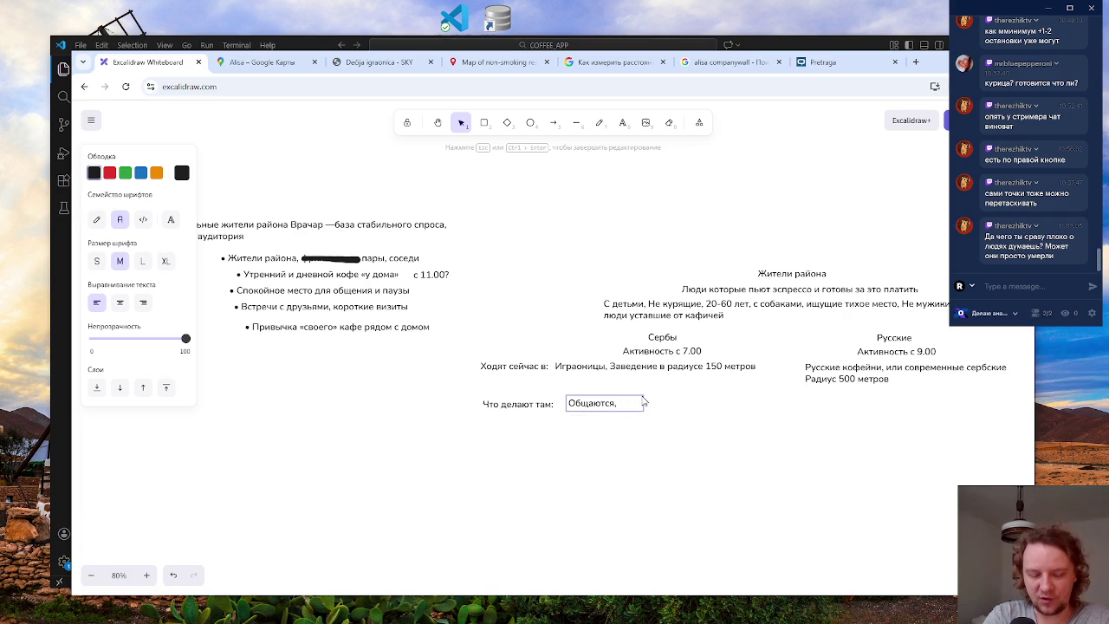
text(ьют кофе)
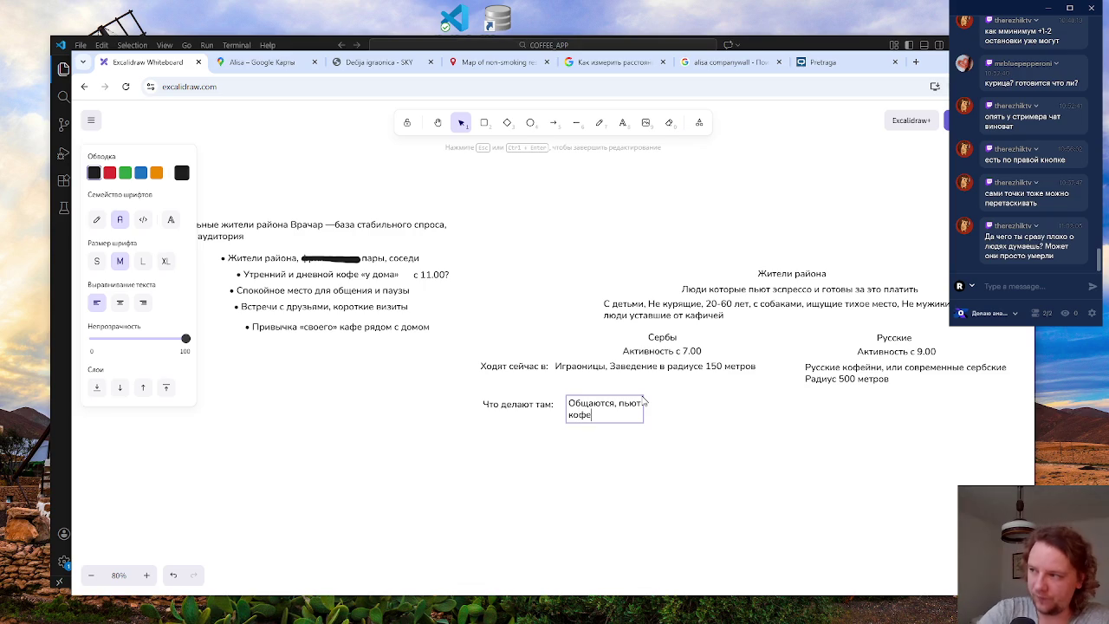
click(691, 501)
click(622, 414)
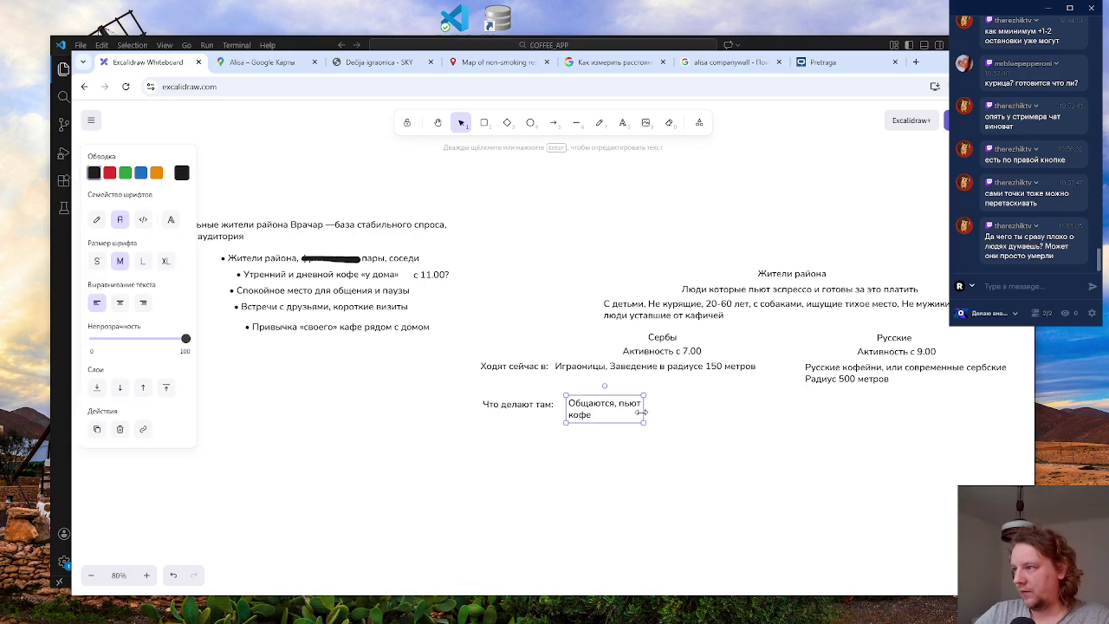
mouse_move(644, 411)
mouse_down()
mouse_move(747, 402)
mouse_move(672, 403)
mouse_up()
click(532, 370)
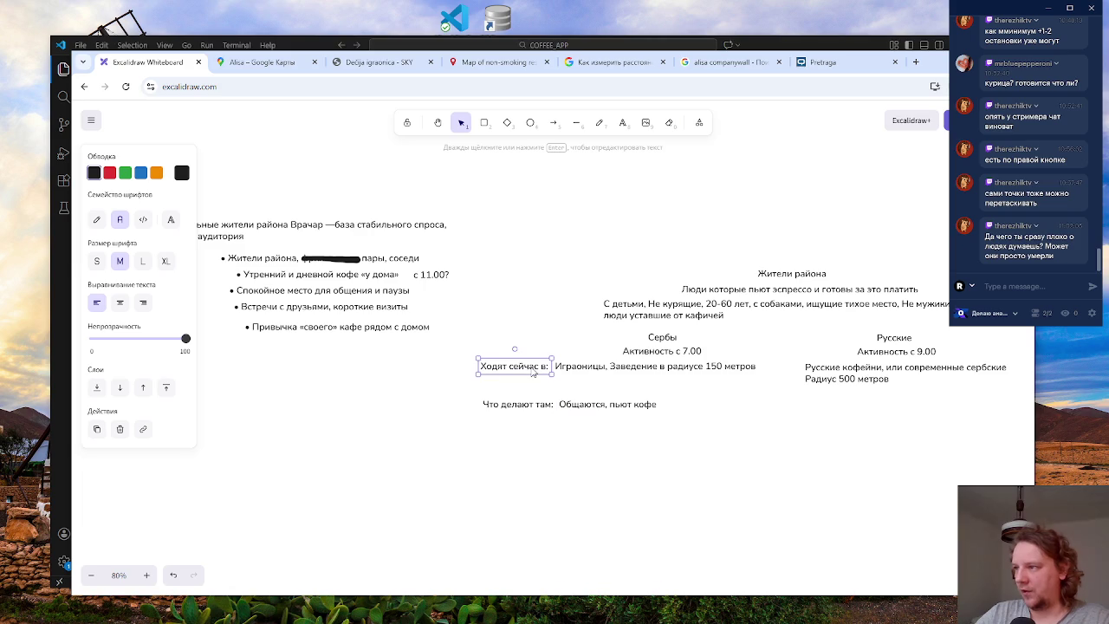
- Nudge 'Ходят сейчас в:' right and the 'Общаются, пьют кофе' answer left with the arrow keys
key(Right)
key(Right)
key(Right)
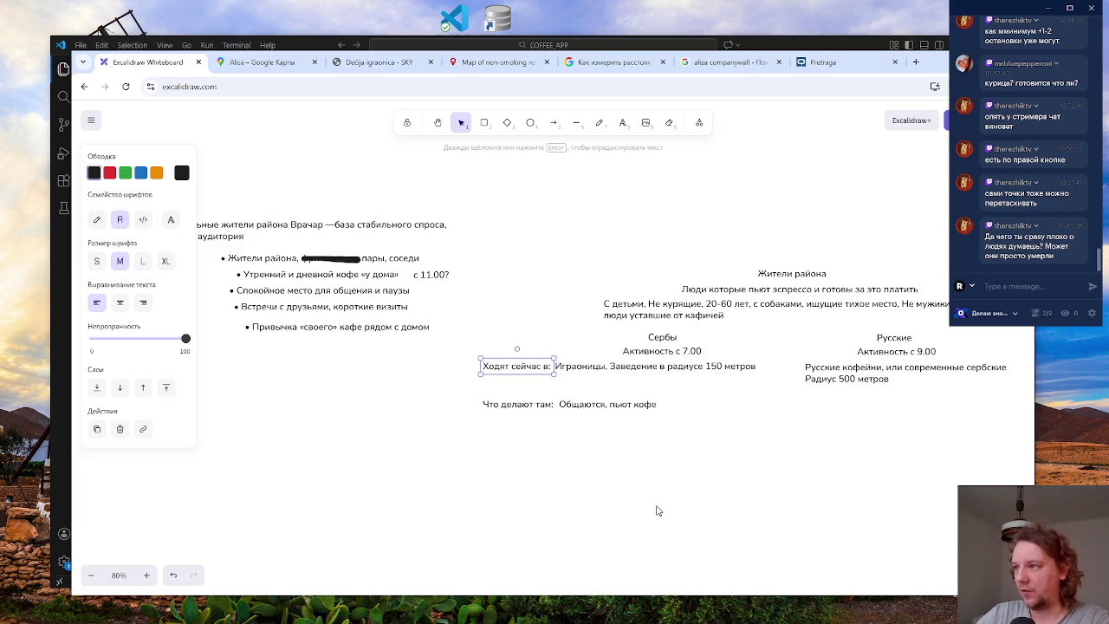
click(656, 509)
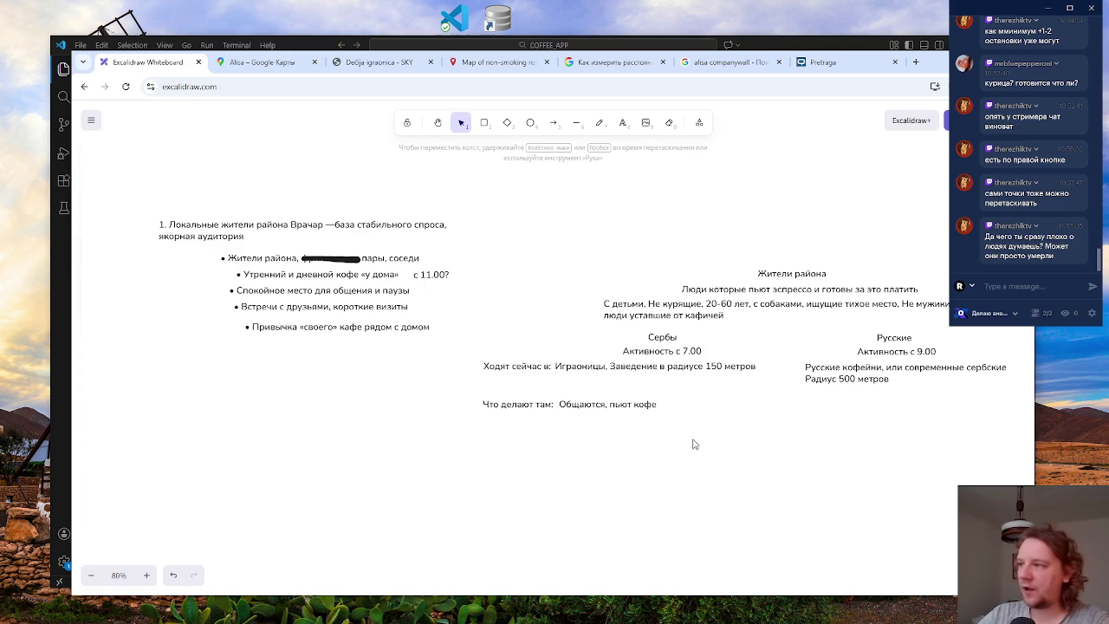
click(535, 407)
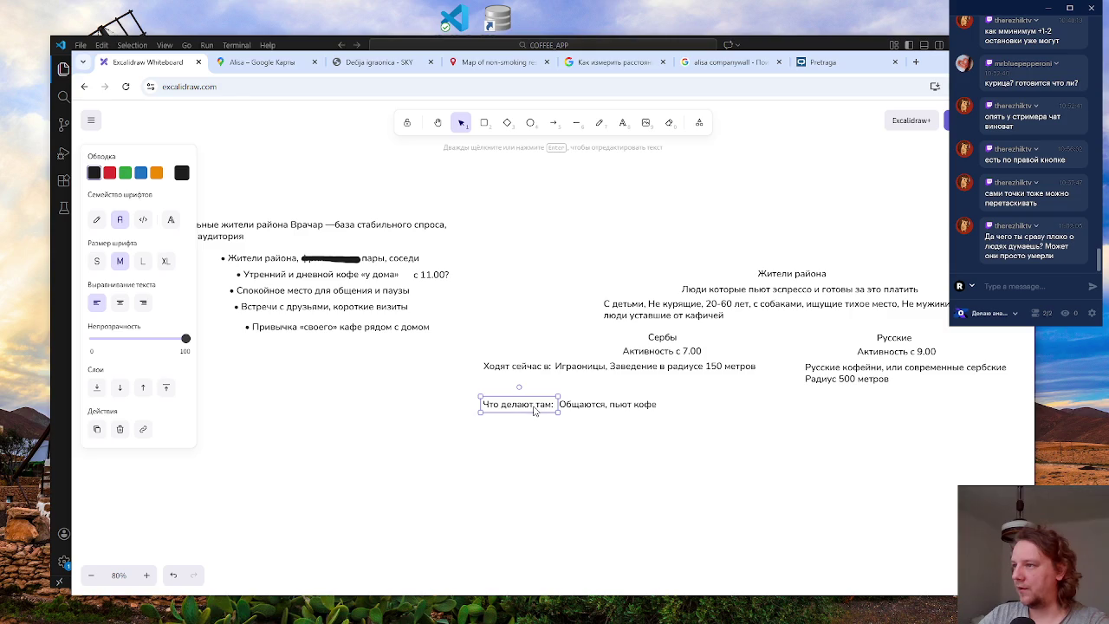
click(610, 457)
click(594, 403)
key(Left)
key(Left)
click(636, 464)
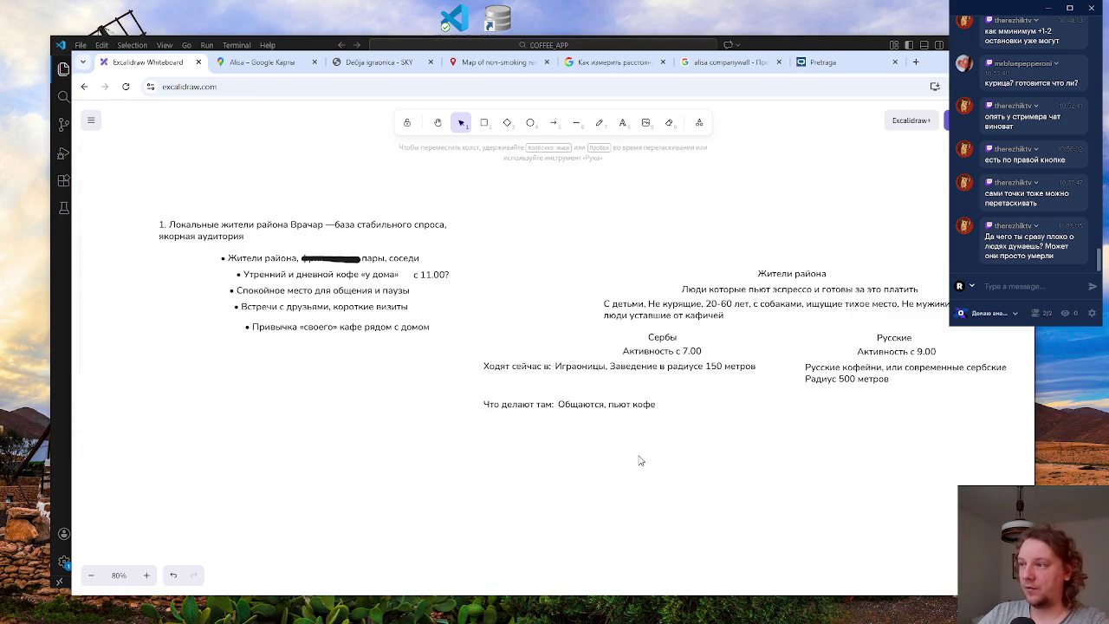
- Box-select the new row, undo an accidental resize, and reselect the answer text
drag(404, 388, 728, 436)
click(659, 470)
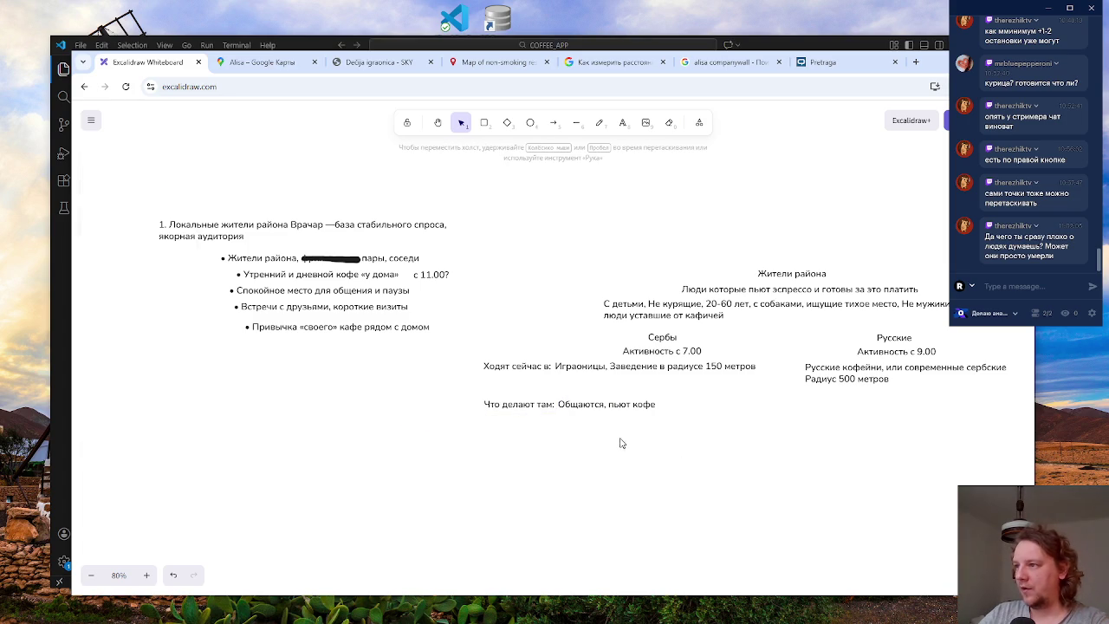
mouse_move(436, 483)
mouse_down()
mouse_move(771, 387)
mouse_move(685, 401)
mouse_up()
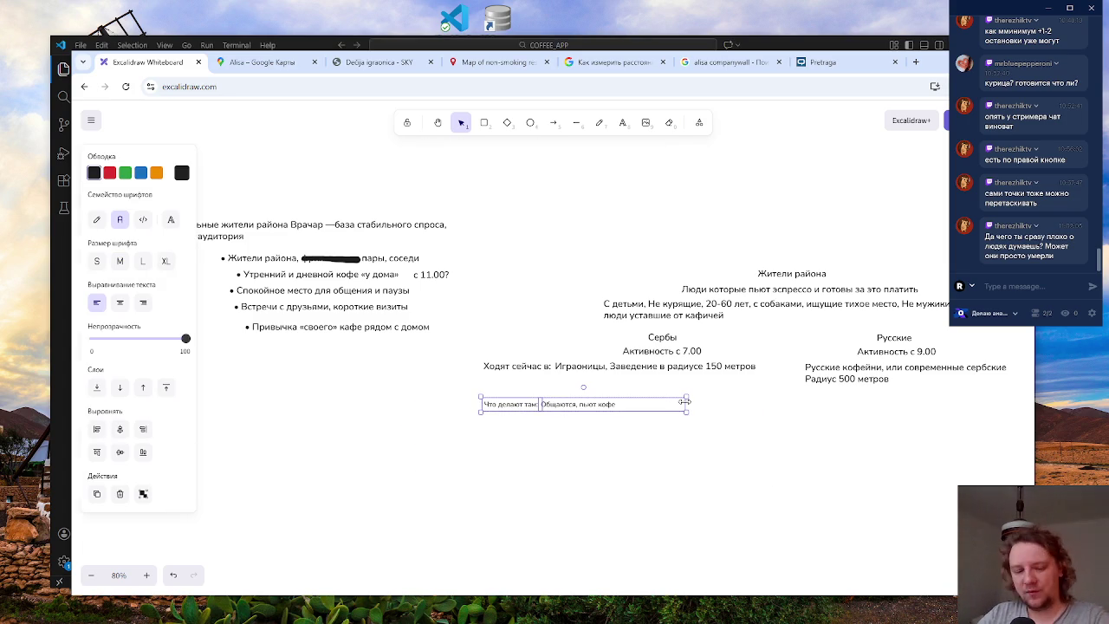
key(ctrl+z)
click(702, 473)
click(700, 404)
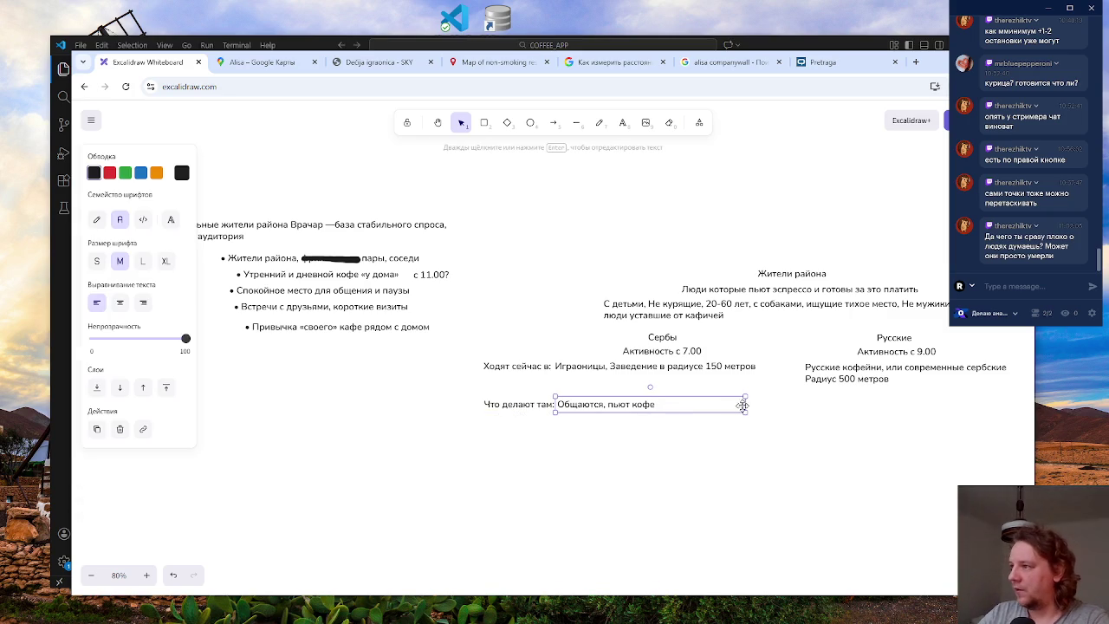
click(658, 447)
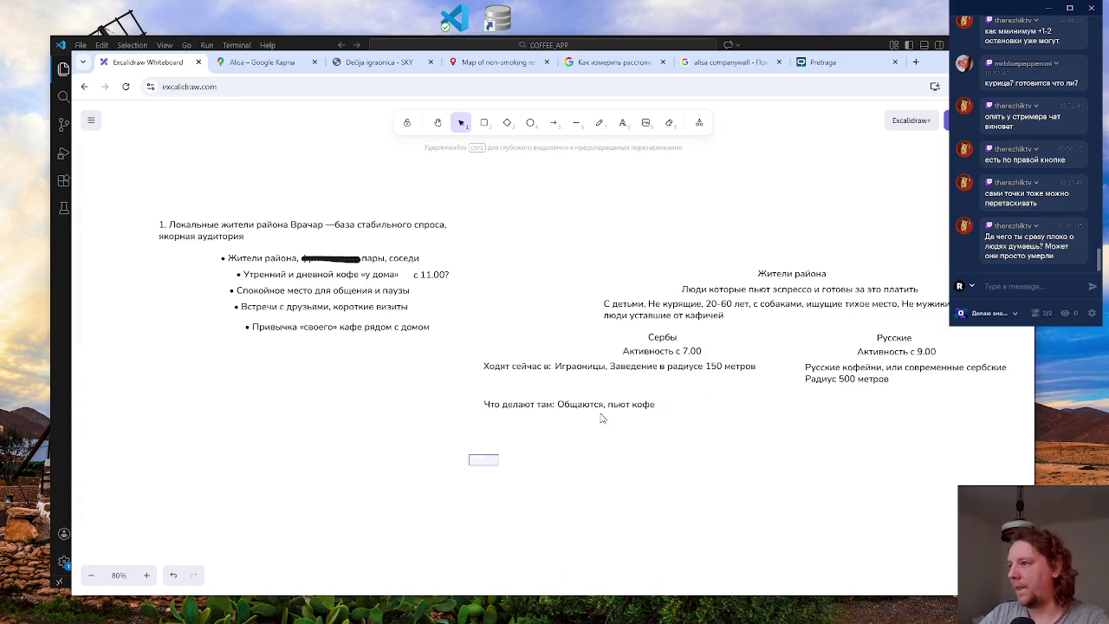
drag(469, 466, 690, 381)
key(Escape)
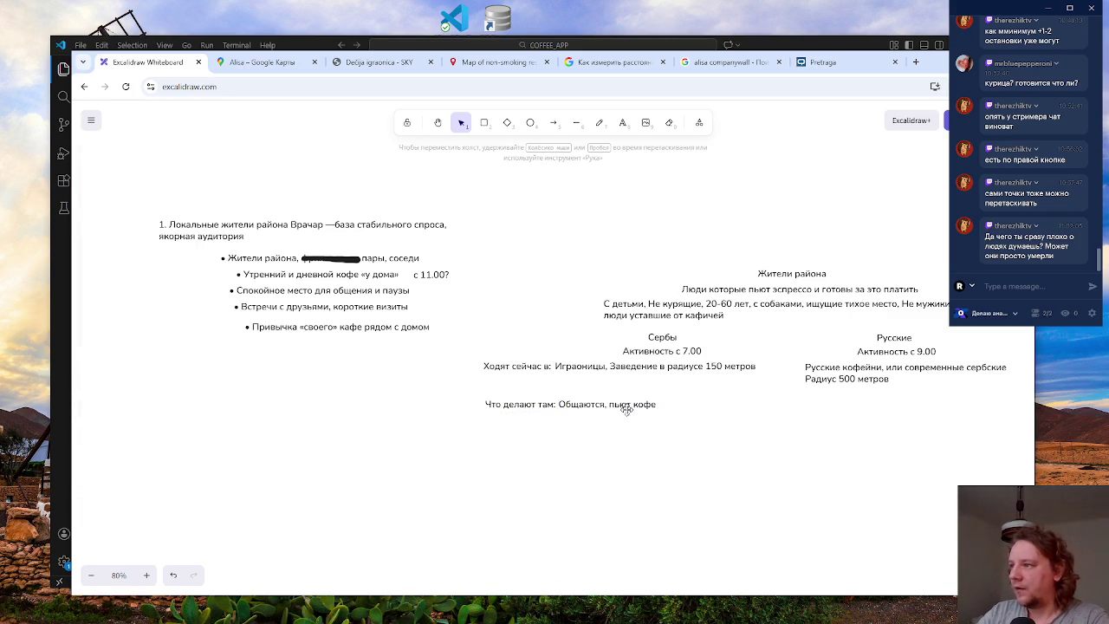
click(633, 405)
- Start appending more activities after 'Общаются, пьют кофе' in the Serbs' text and narrow its box
double_click(649, 405)
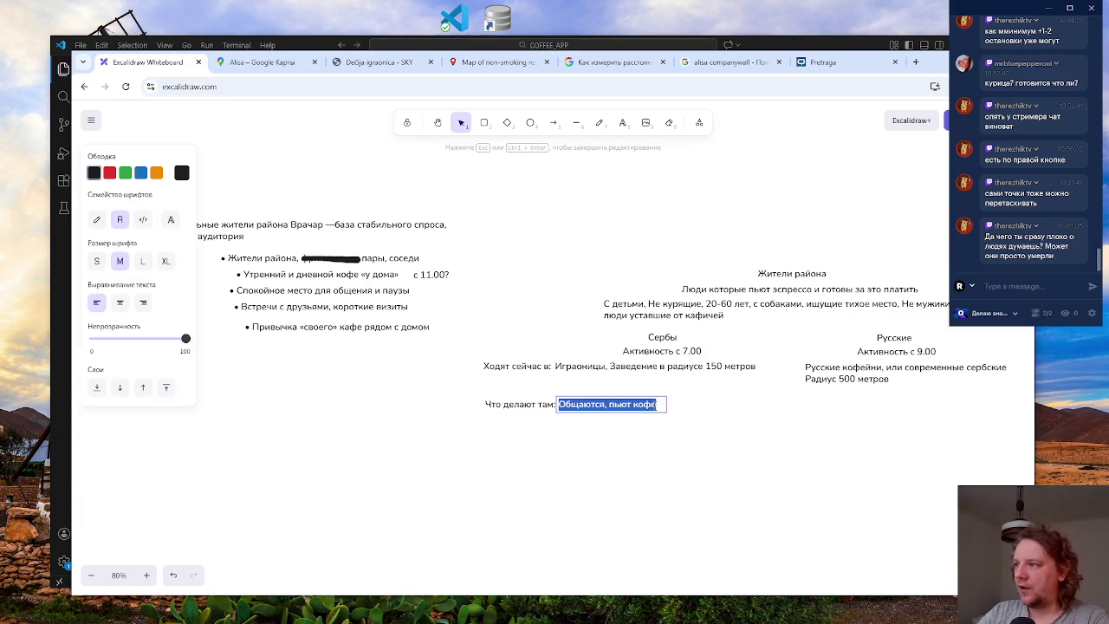
click(660, 404)
text(,)
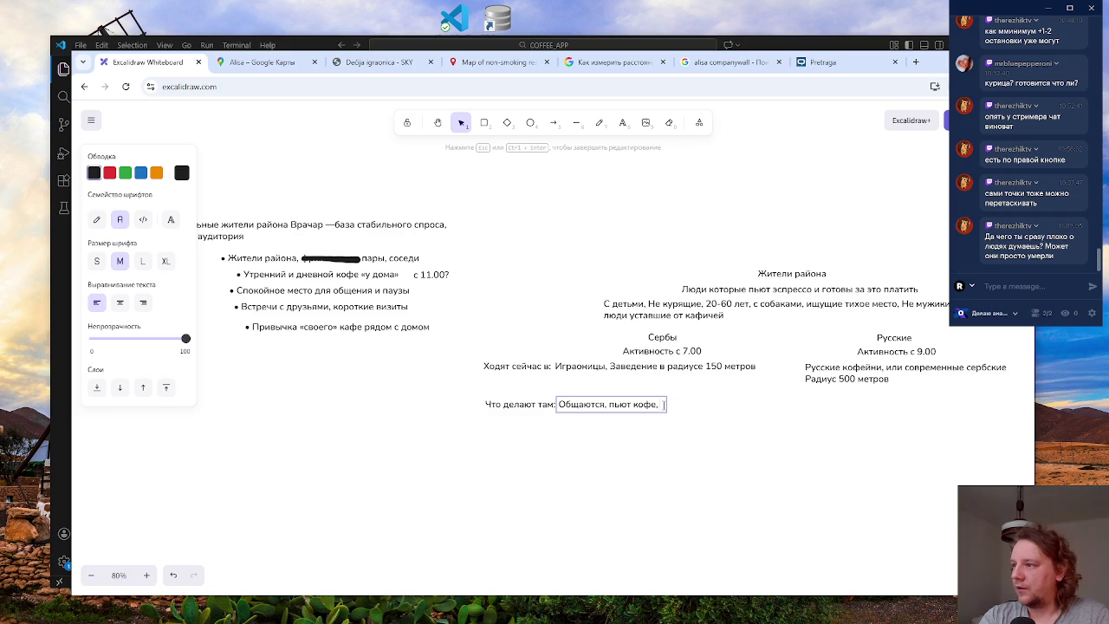
click(665, 422)
click(667, 405)
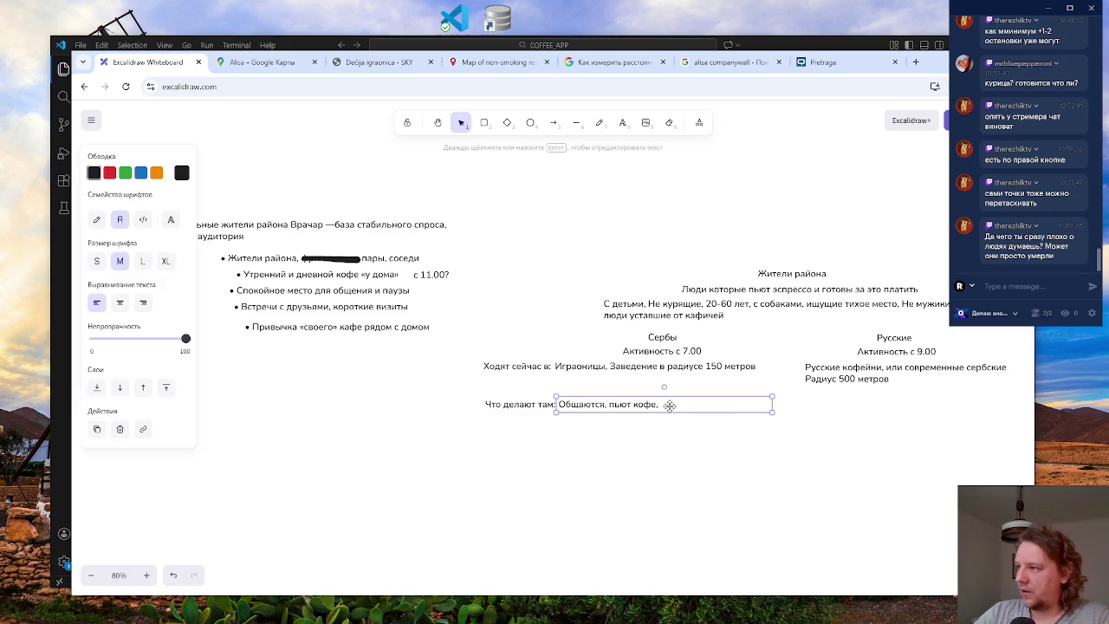
double_click(670, 404)
click(668, 404)
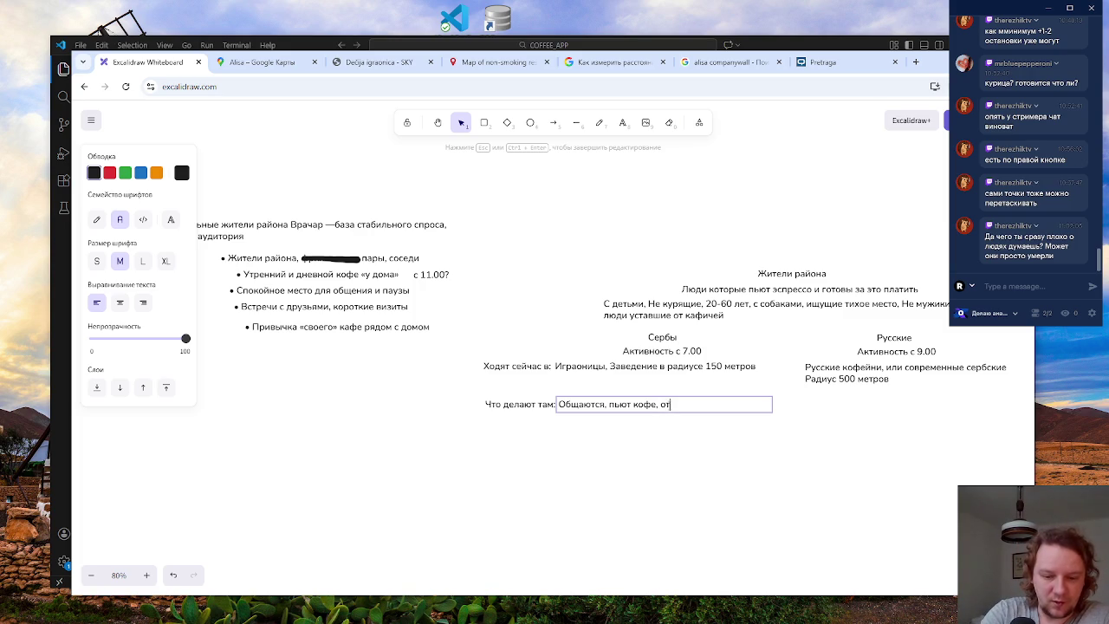
text(дыхают)
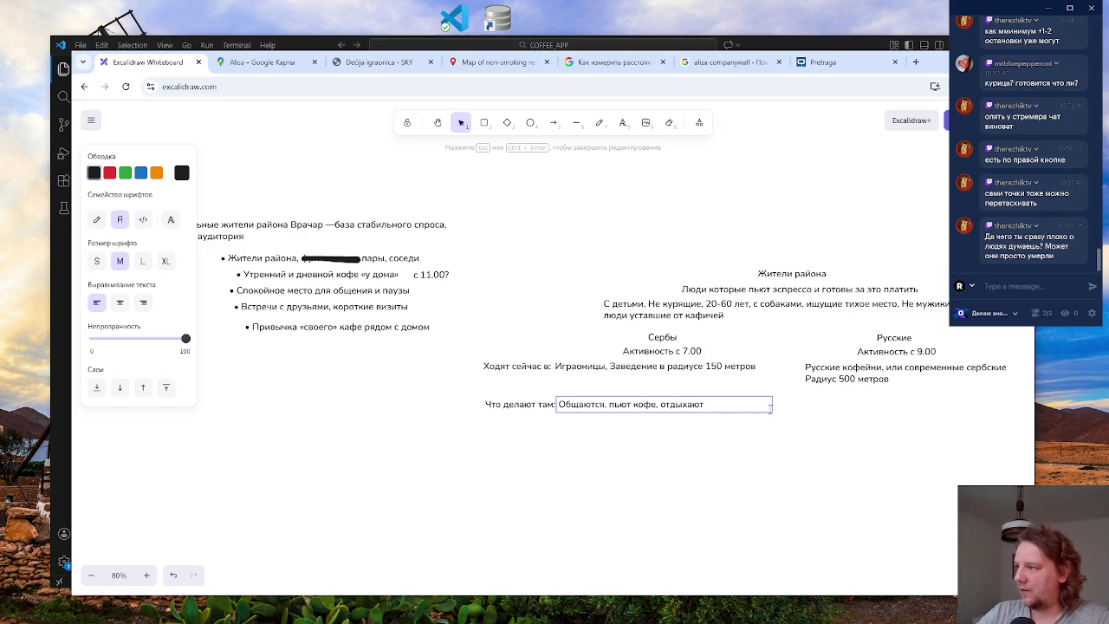
click(777, 407)
click(698, 403)
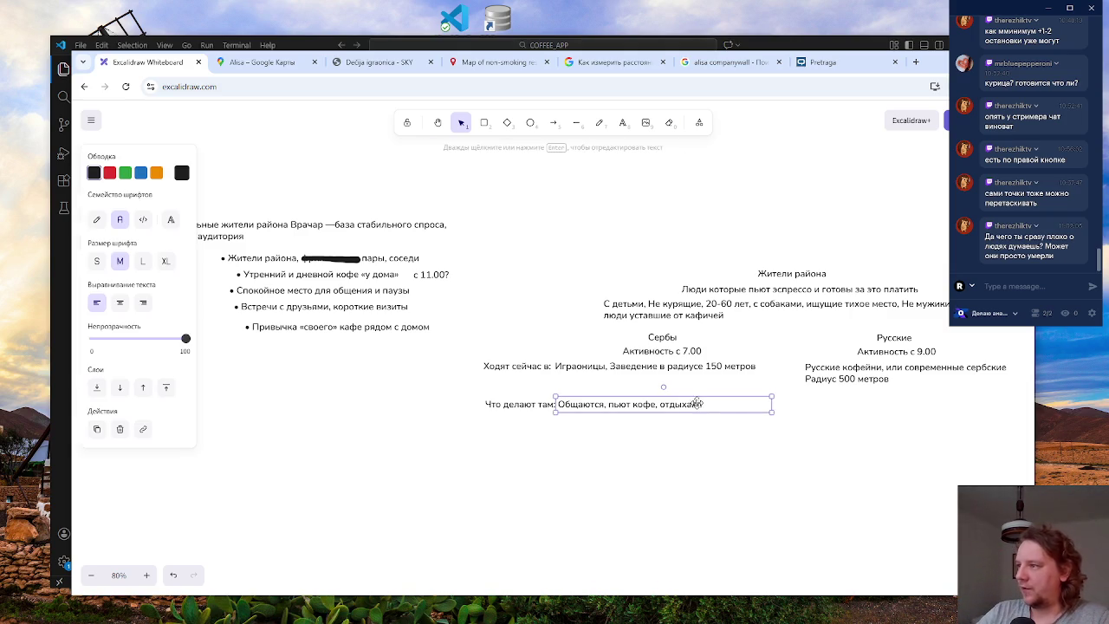
mouse_move(773, 404)
mouse_down()
mouse_move(705, 404)
mouse_move(719, 404)
mouse_up()
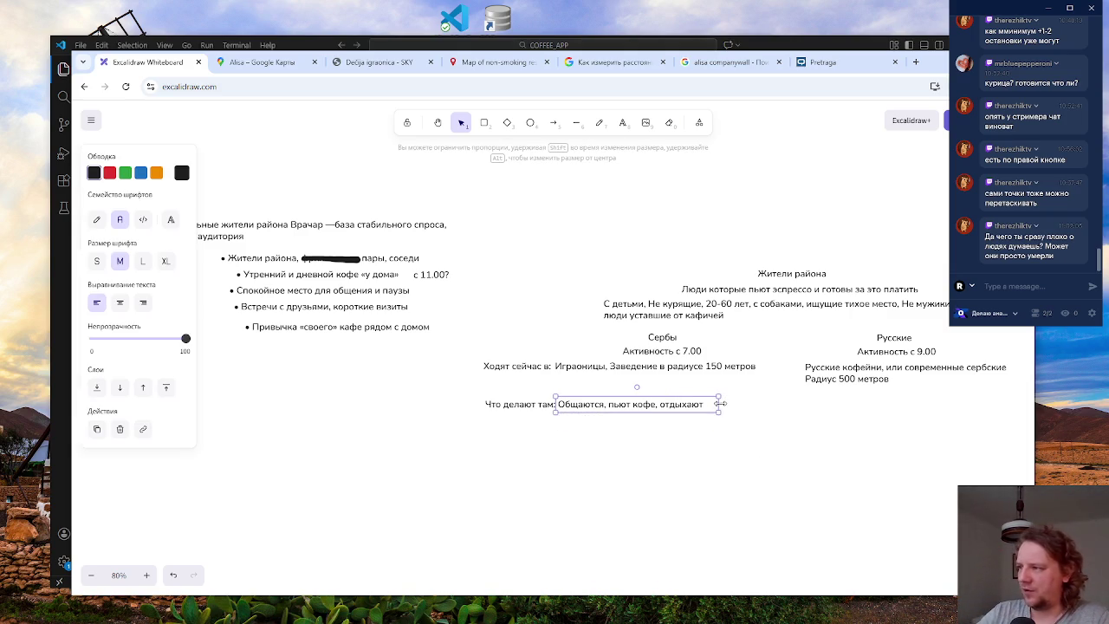
click(702, 458)
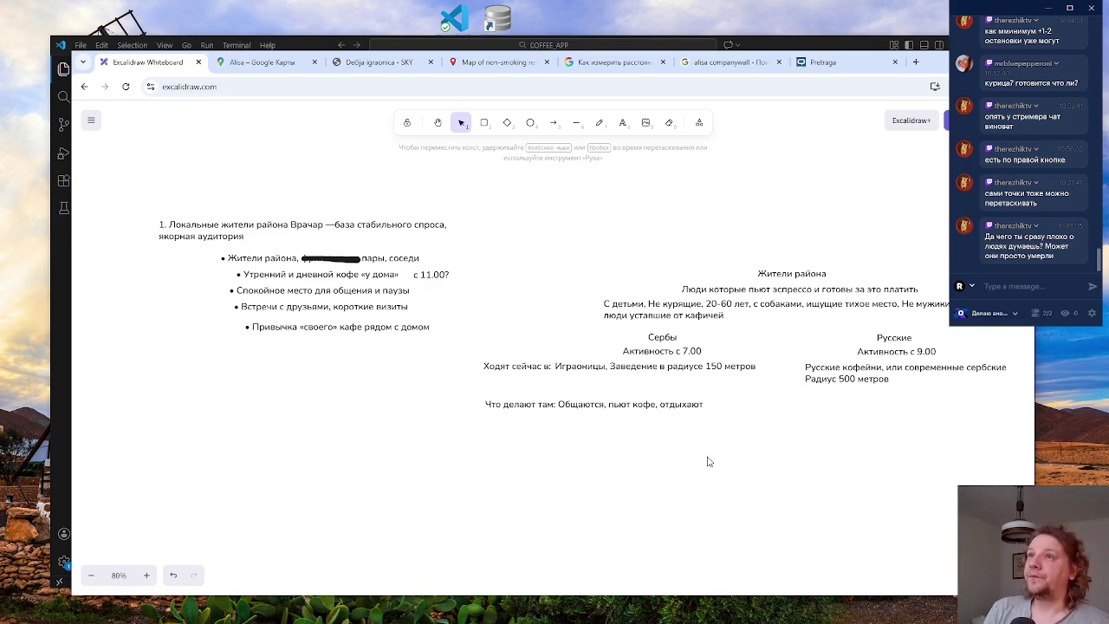
- Complete the text as 'Общаются, пьют кофе, отдыхают, работают' and widen the box to one line
double_click(682, 404)
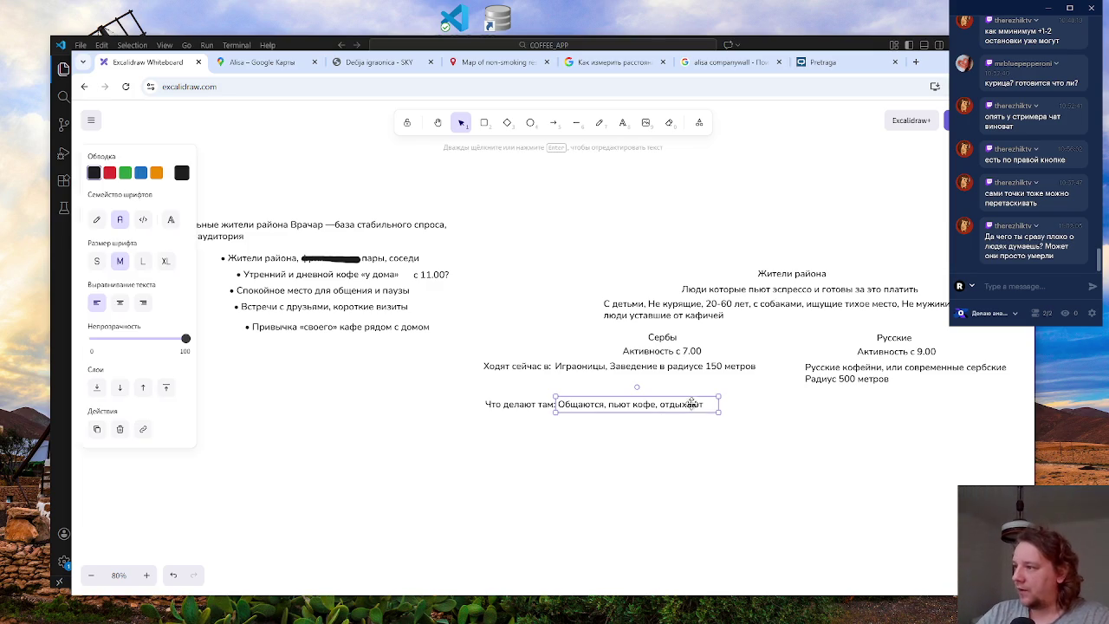
click(707, 404)
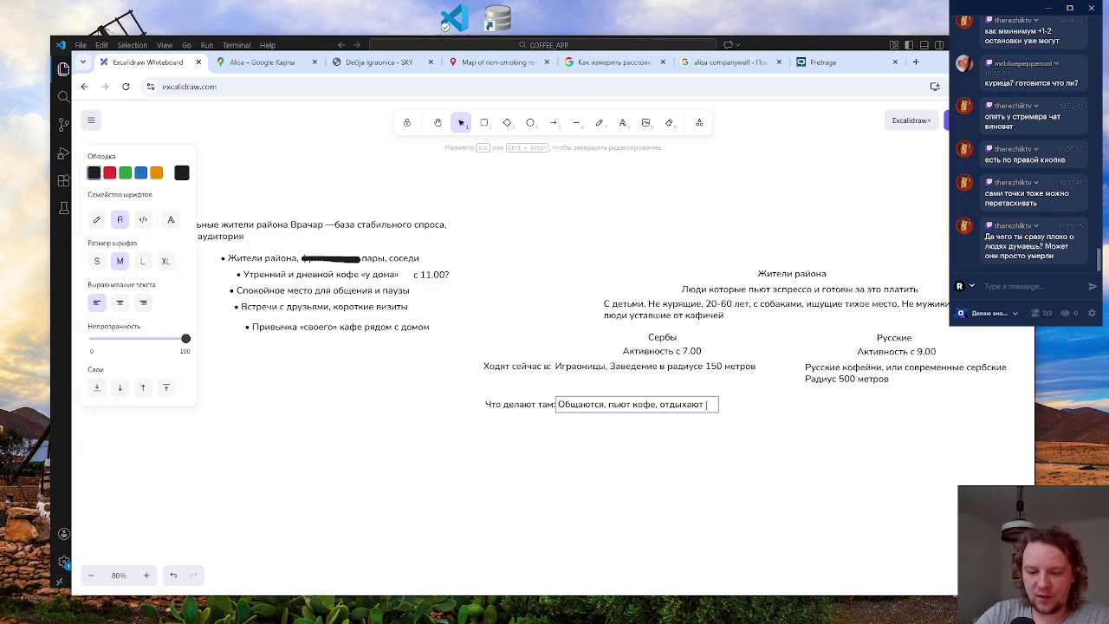
text(, ра)
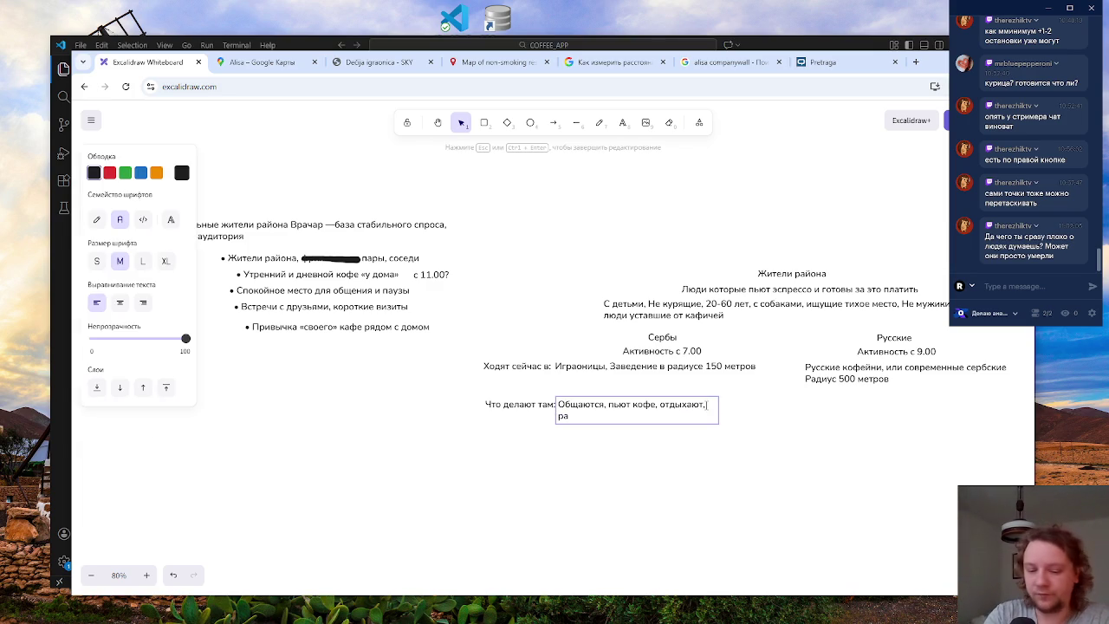
text(ботают)
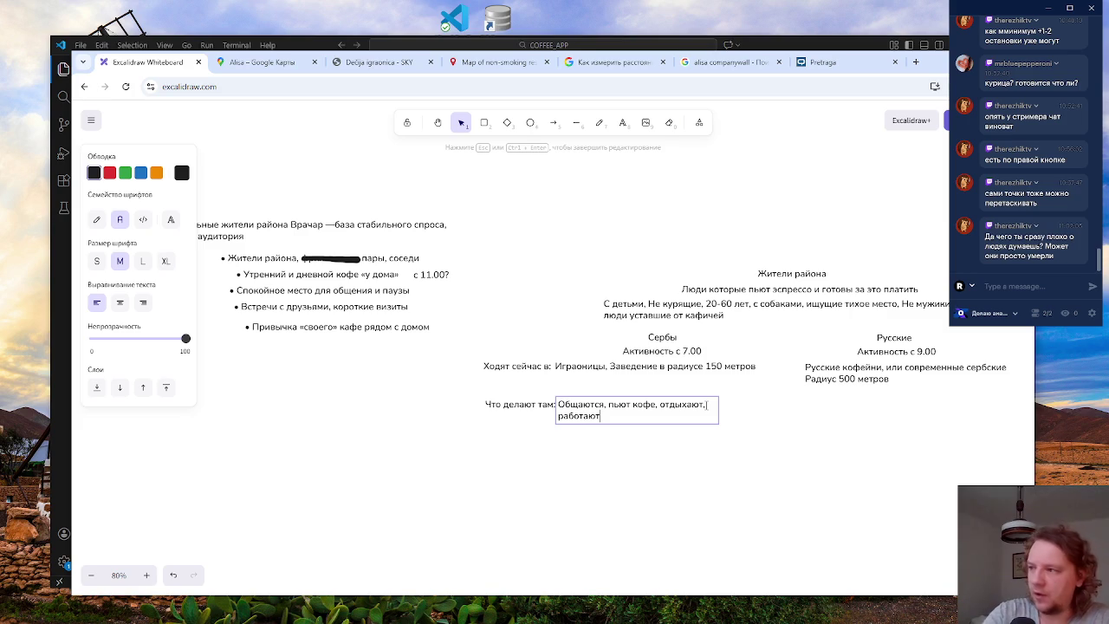
click(722, 416)
click(716, 409)
double_click(717, 408)
click(718, 408)
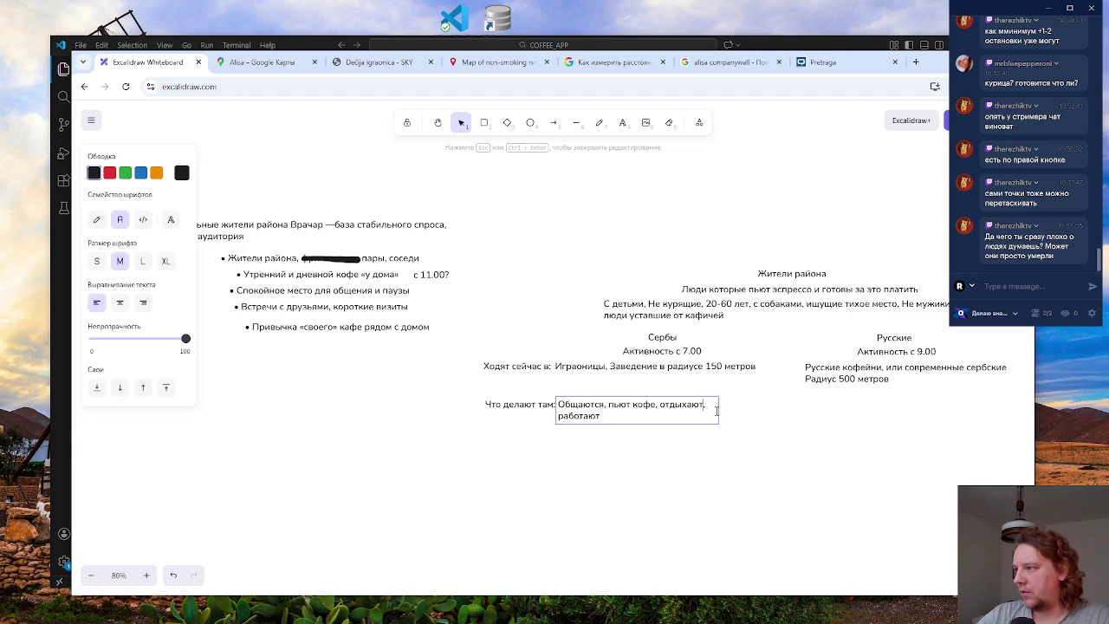
key(Escape)
drag(718, 410, 756, 406)
click(726, 450)
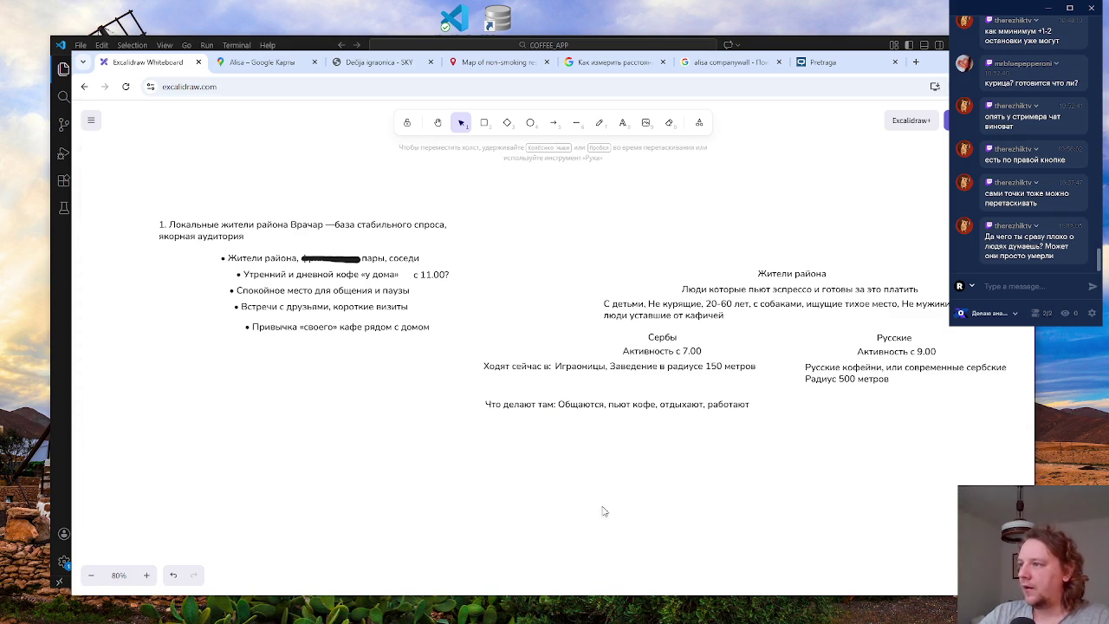
click(651, 409)
- Copy the activities text under the Russians column and edit it to 'пьют кофе, работают, отдыхают'
drag(652, 413, 871, 407)
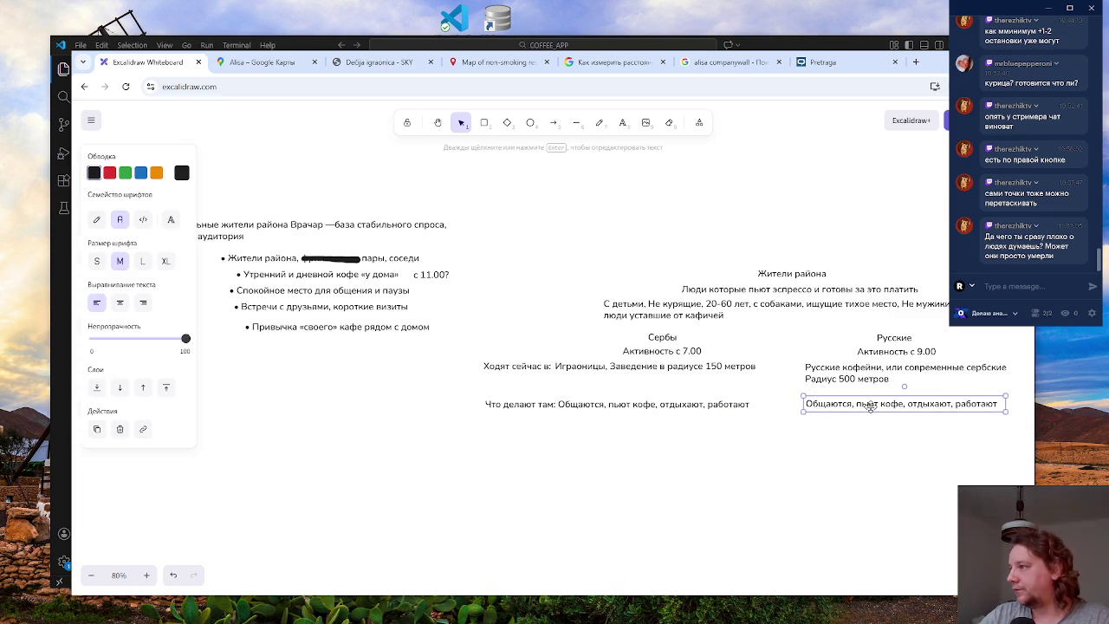
scroll(548, 431, right, 5)
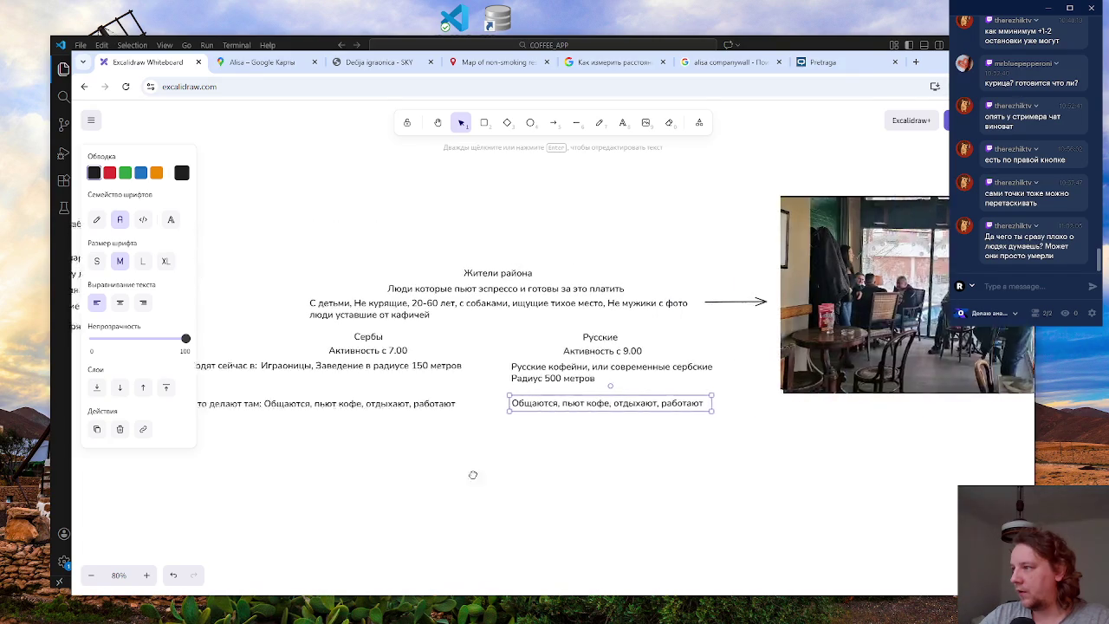
double_click(478, 408)
double_click(434, 406)
click(456, 406)
drag(460, 406, 408, 407)
key(BackSpace)
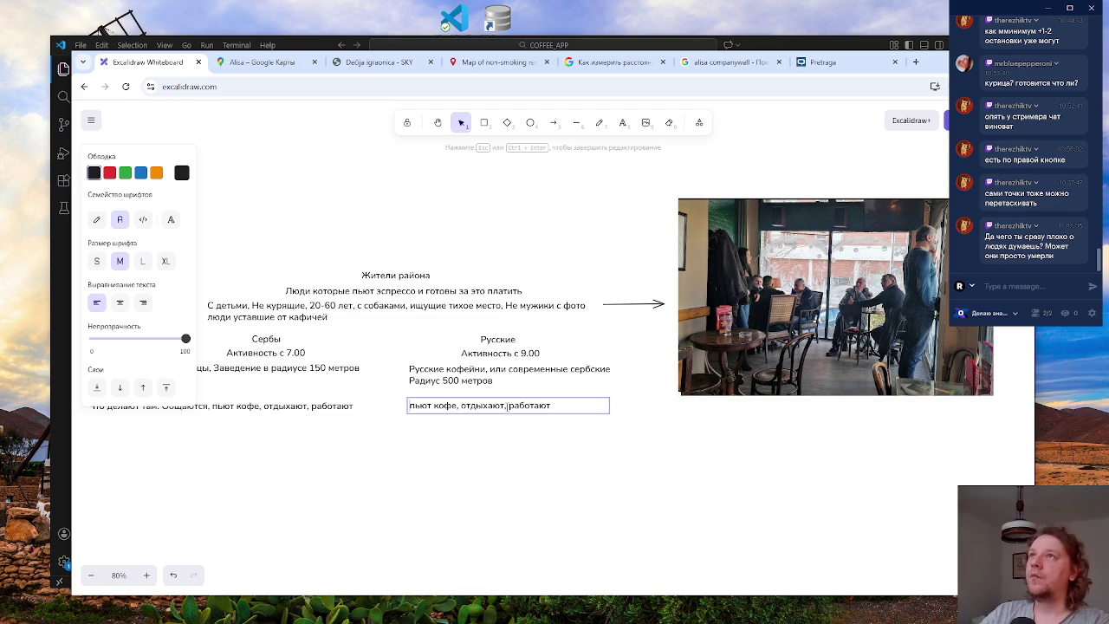
drag(508, 407, 460, 406)
key(BackSpace)
text(, от)
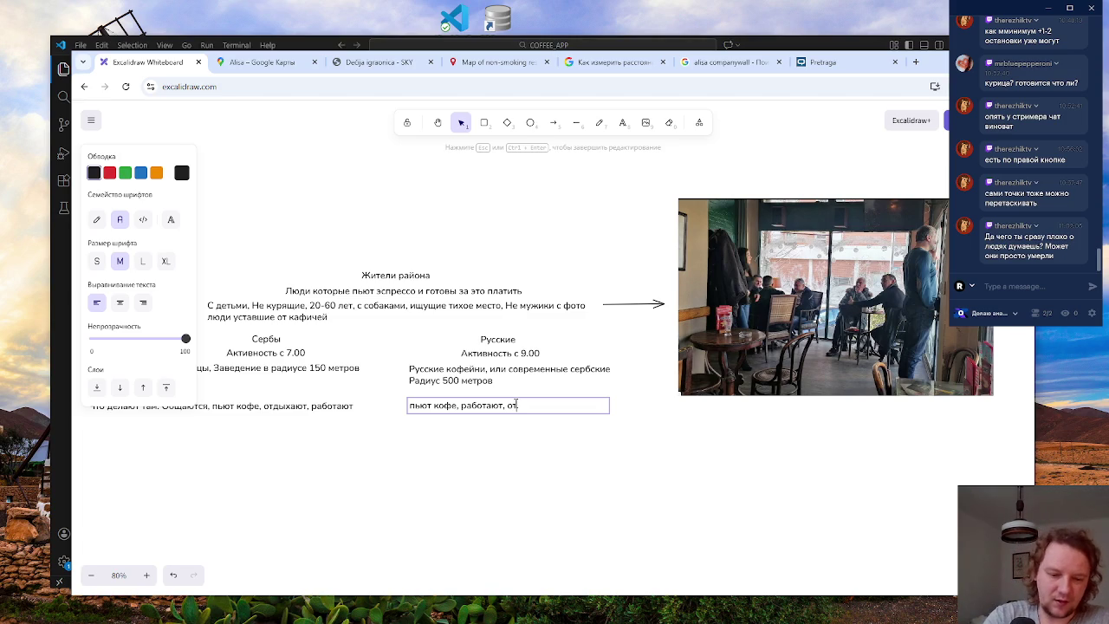
text(дых)
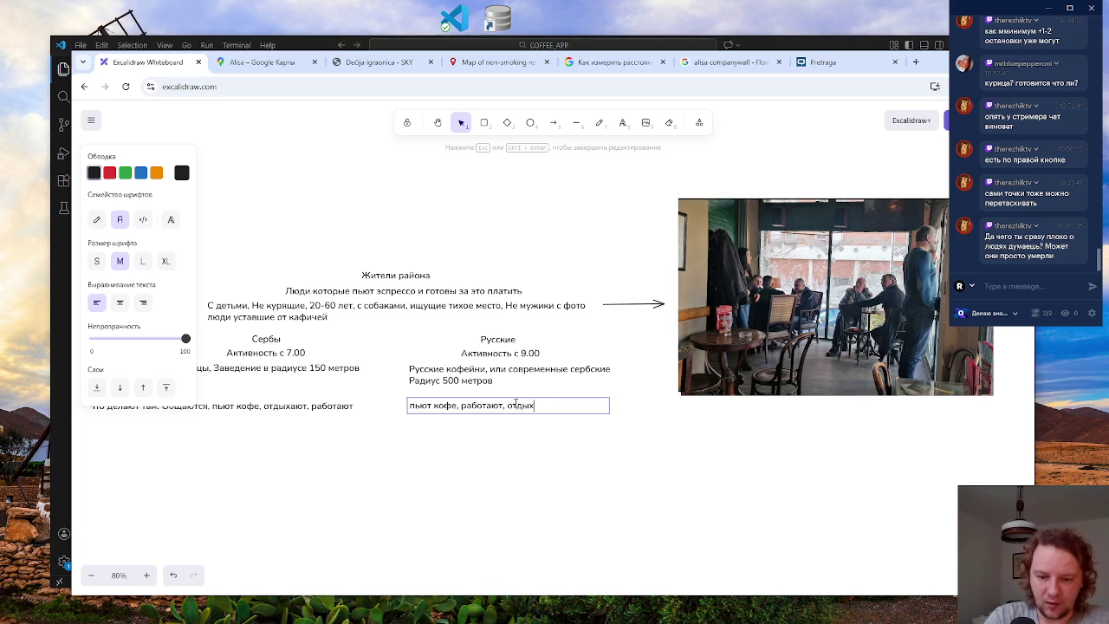
text(ают)
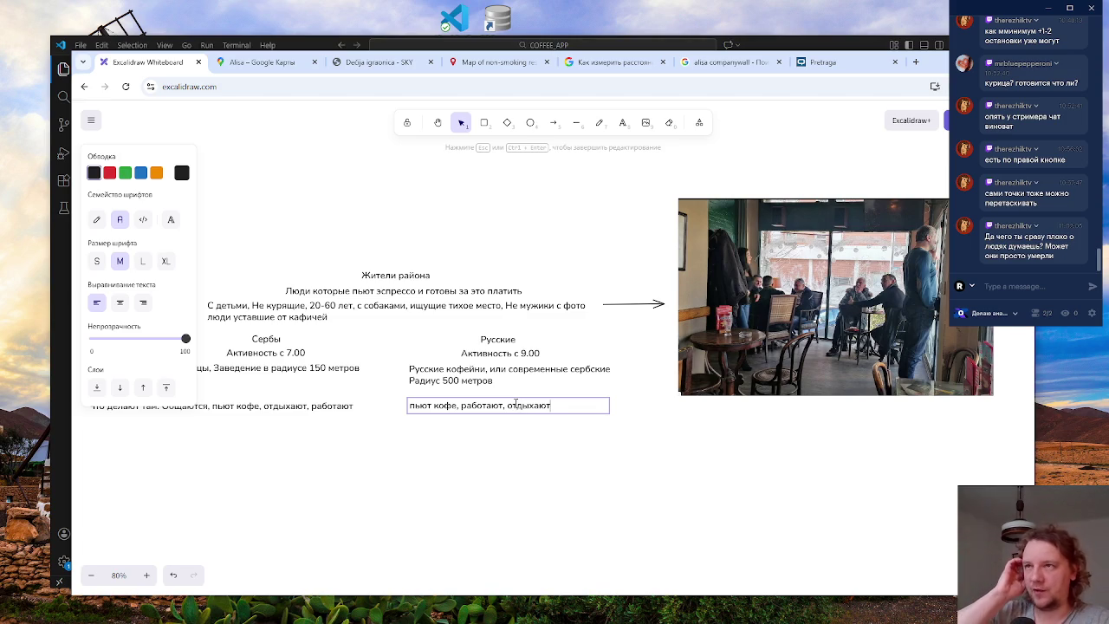
click(468, 464)
drag(349, 462, 436, 460)
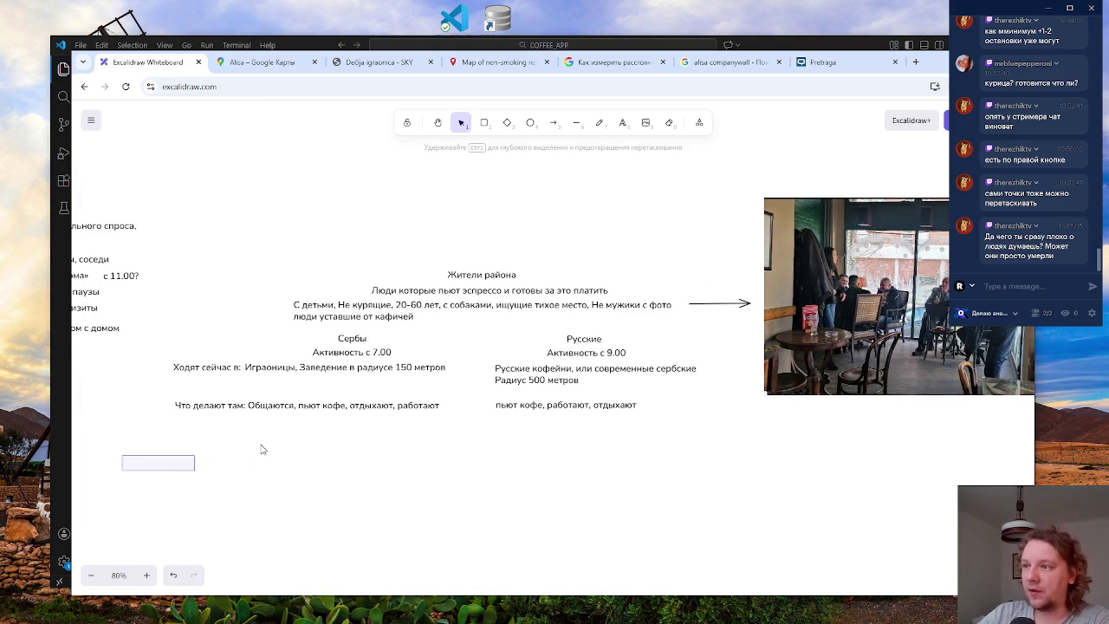
- Select the 'Ходят сейчас в:' and 'Что делают там:' labels together and give them a blue stroke
drag(246, 452, 452, 386)
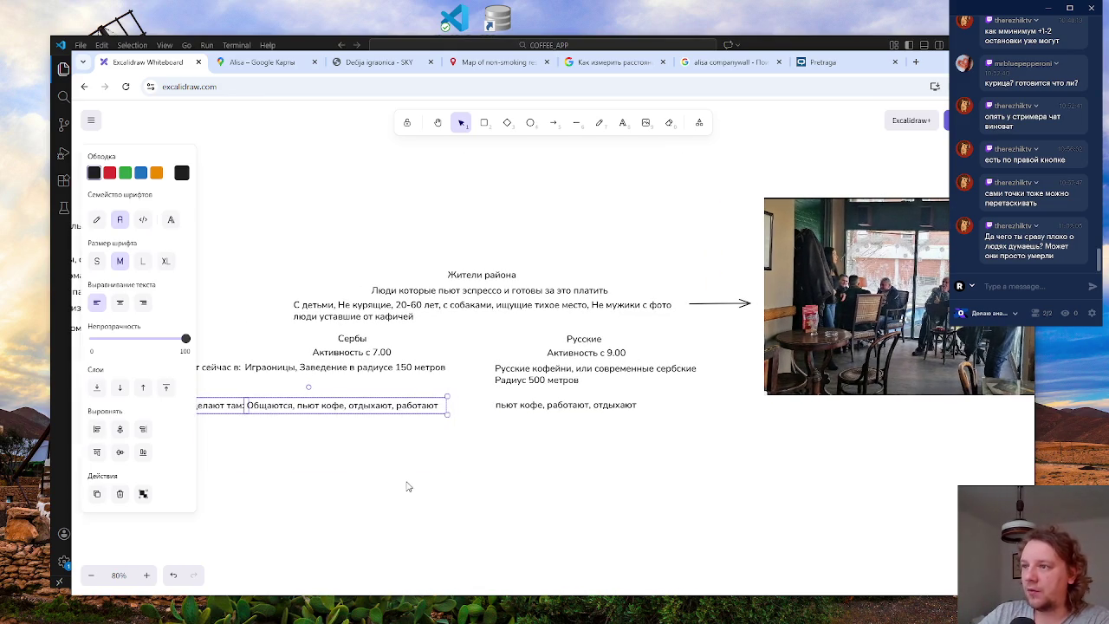
click(409, 487)
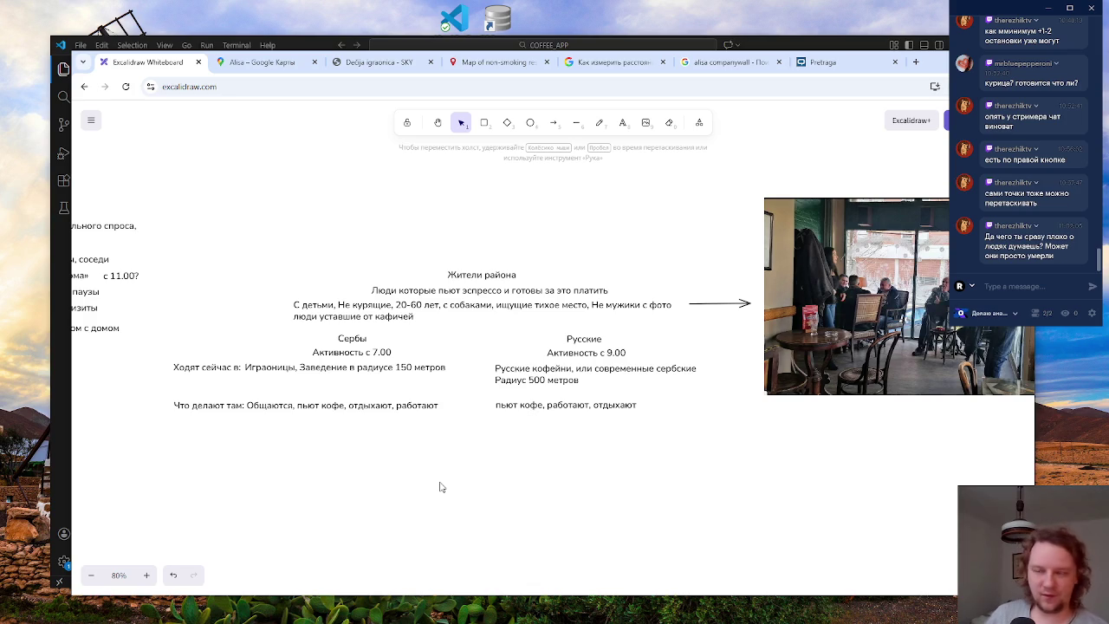
click(213, 367)
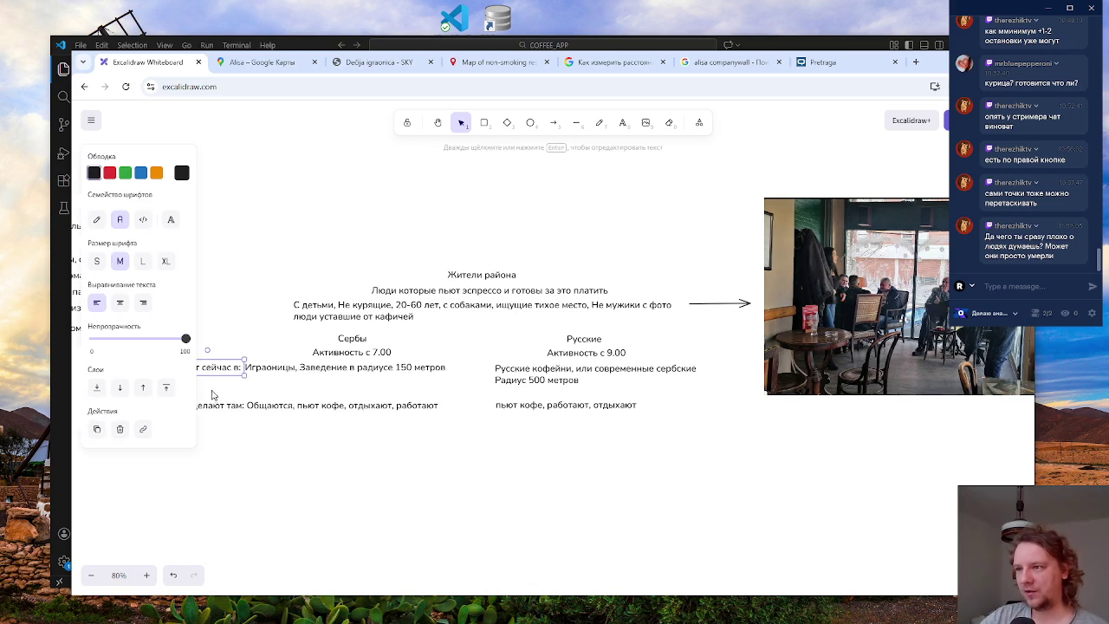
scroll(321, 501, left, 3)
click(302, 341)
drag(303, 340, 410, 447)
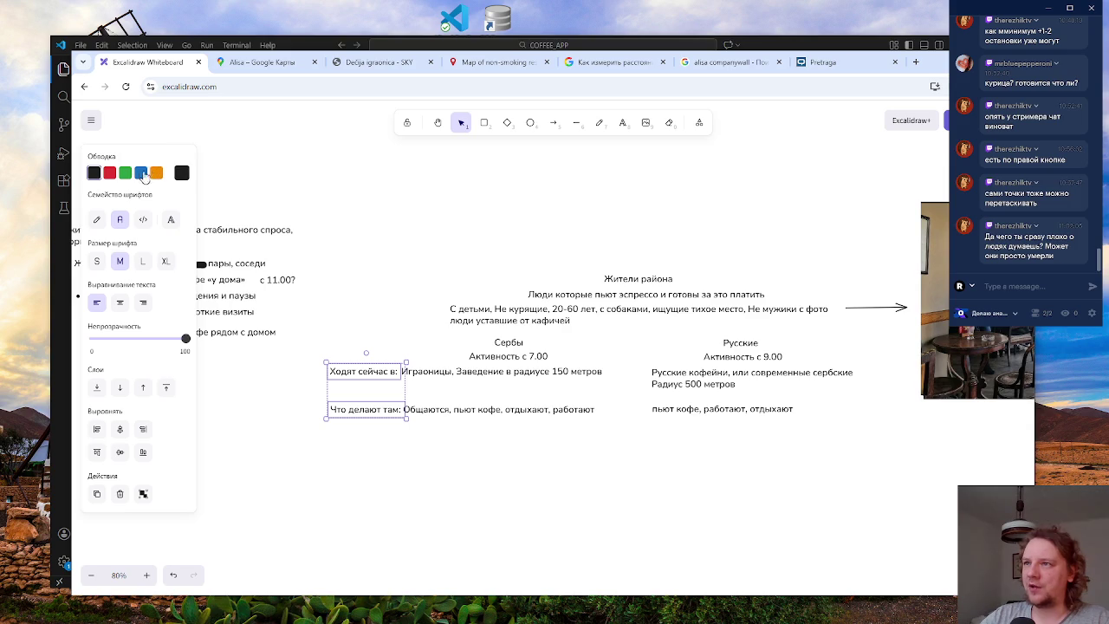
click(140, 173)
click(370, 282)
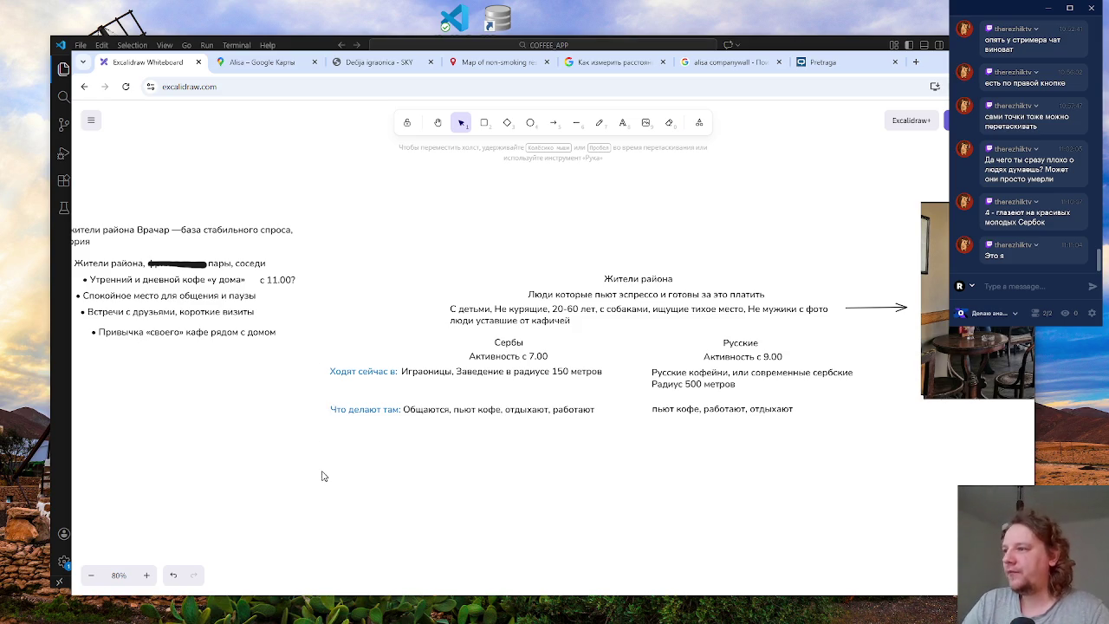
scroll(339, 511, down, 2)
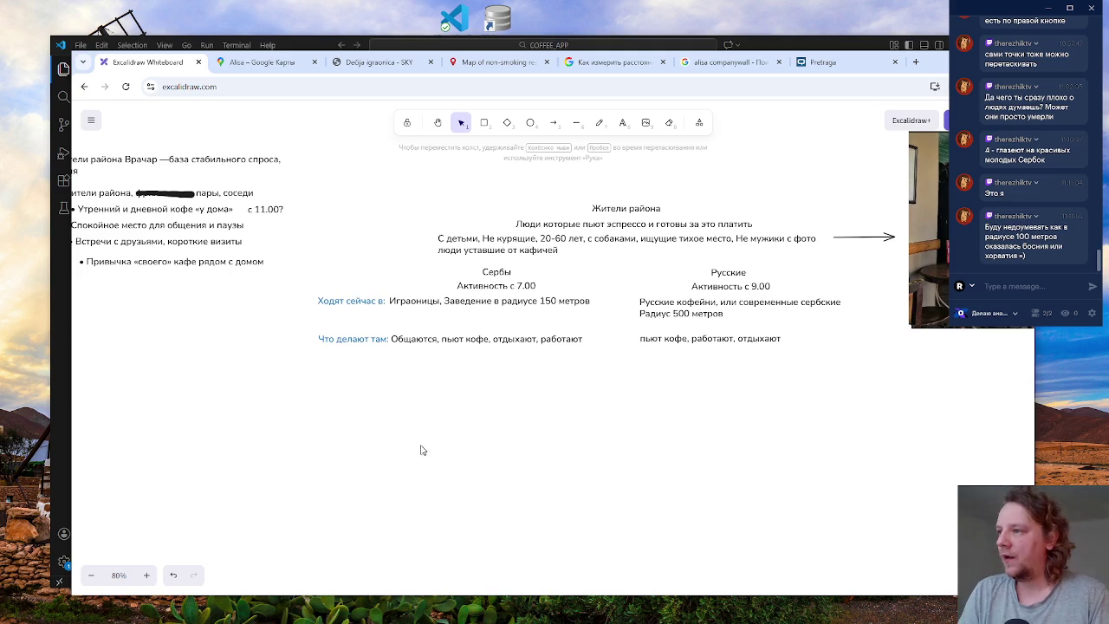
scroll(424, 438, left, 3)
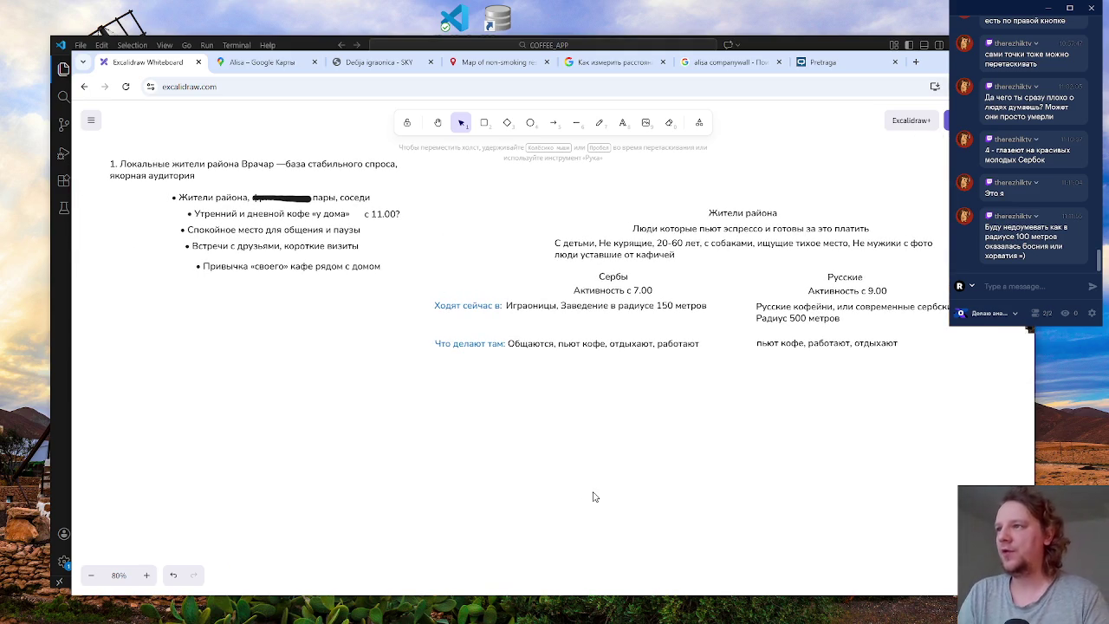
scroll(706, 482, right, 5)
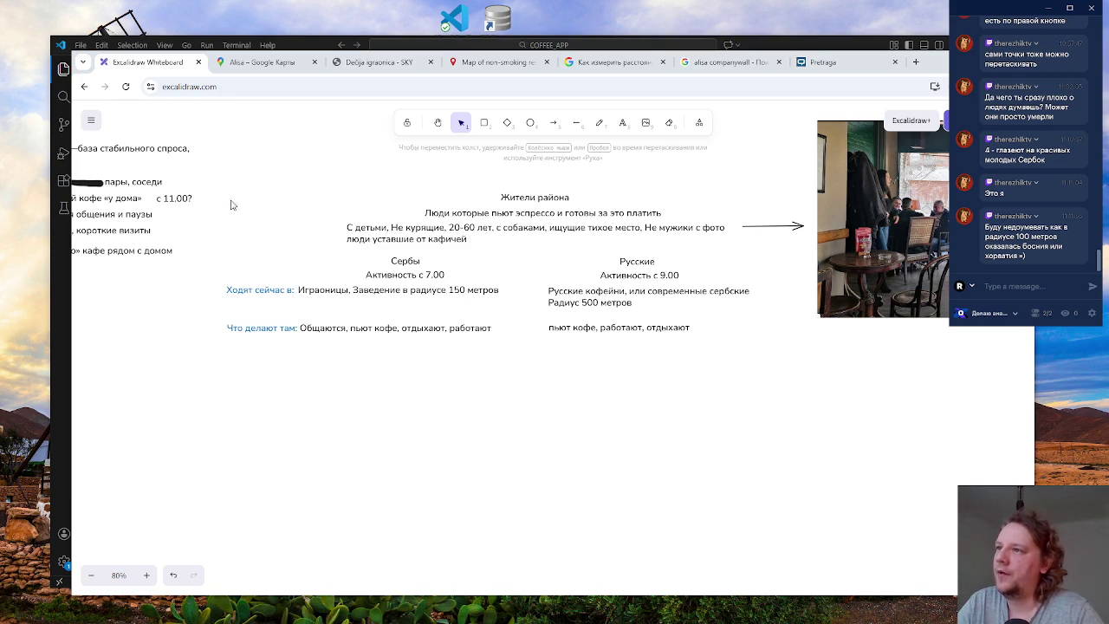
scroll(338, 318, down, 1)
scroll(351, 322, up, 2)
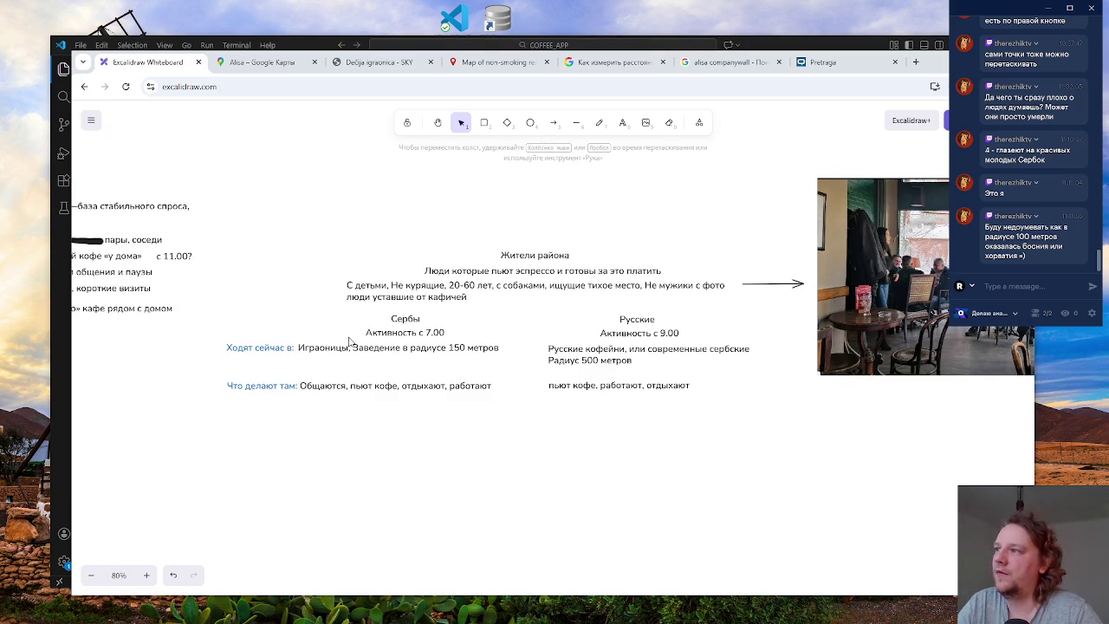
drag(198, 419, 333, 442)
click(604, 387)
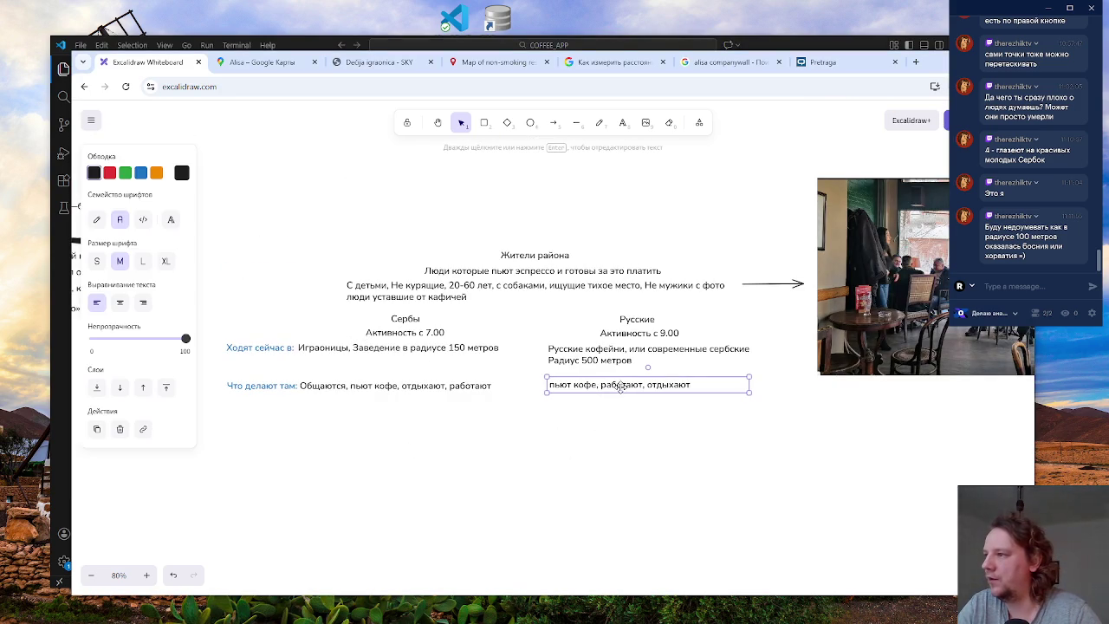
click(608, 432)
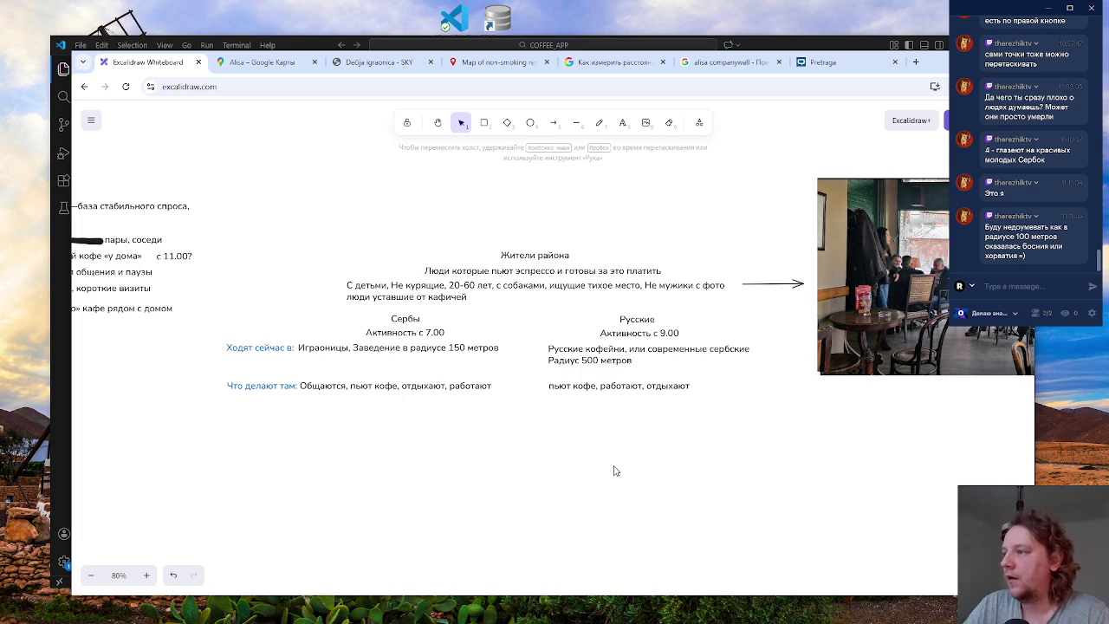
scroll(602, 459, right, 1)
scroll(601, 459, right, 4)
scroll(564, 460, down, 2)
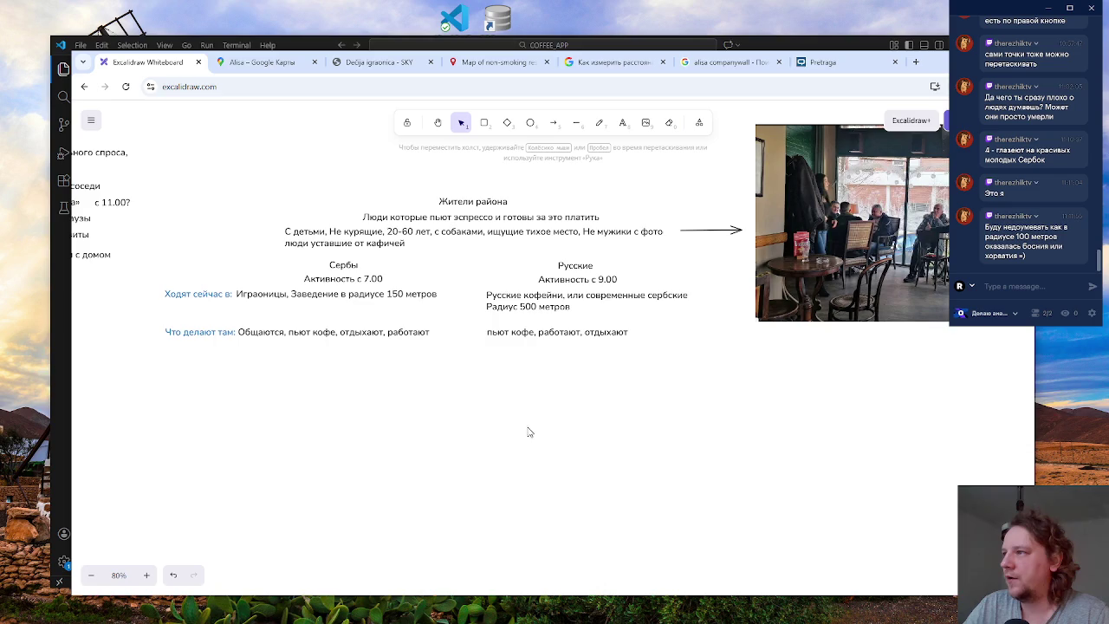
drag(512, 443, 483, 473)
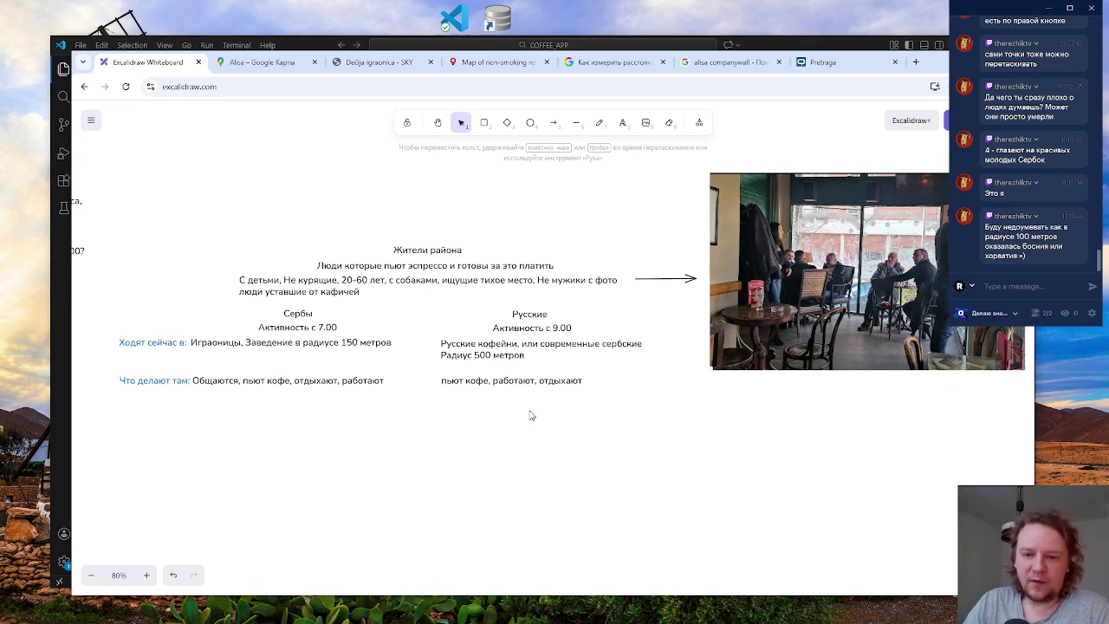
drag(560, 438, 531, 448)
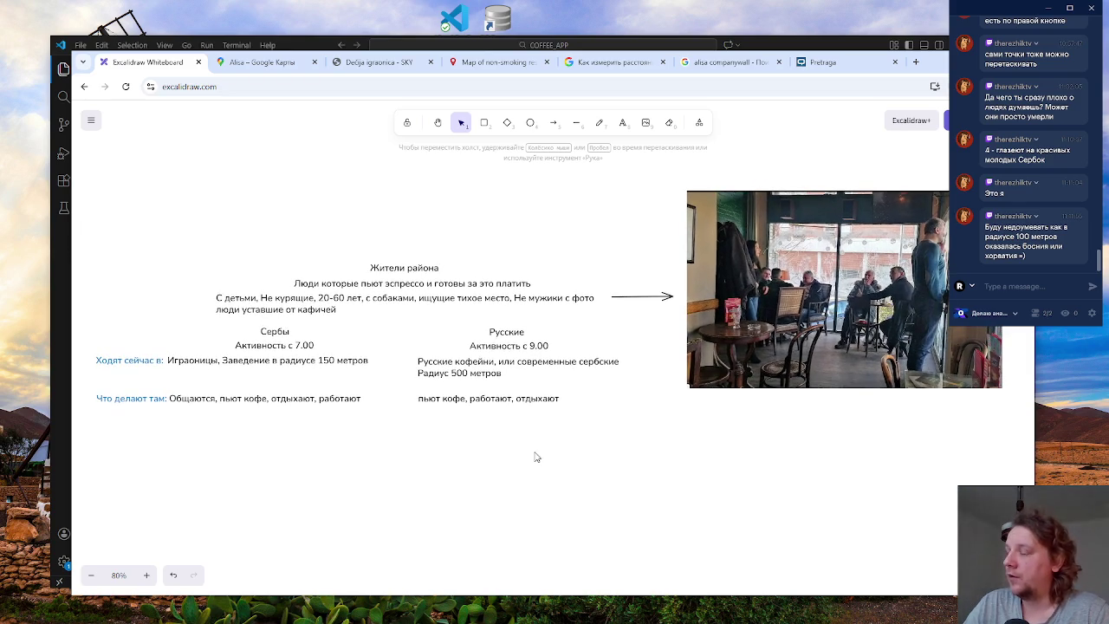
click(469, 399)
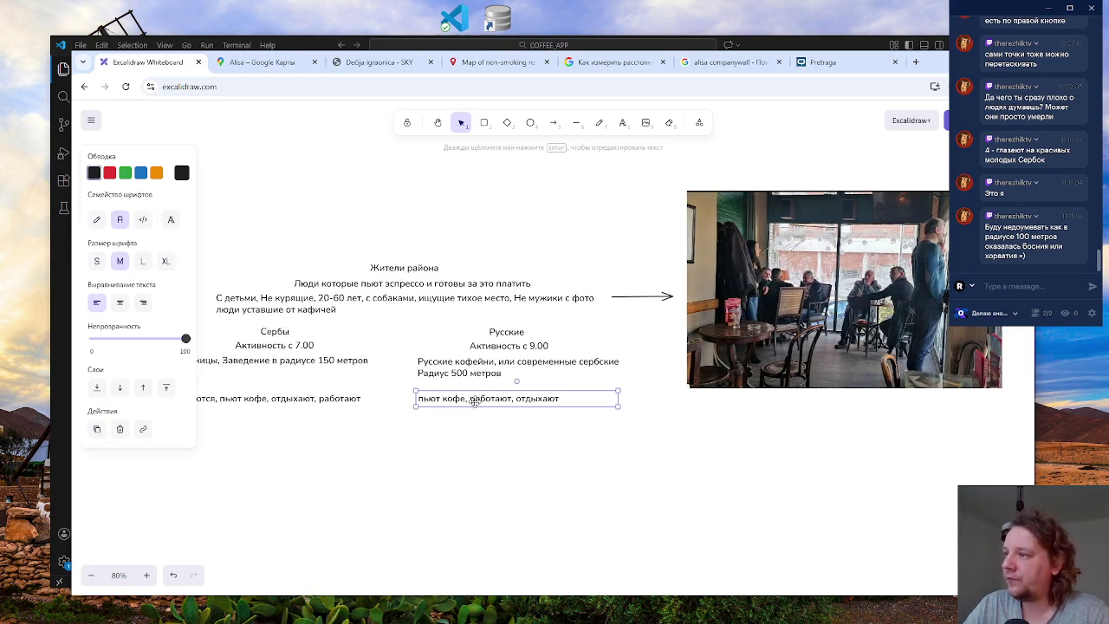
click(528, 471)
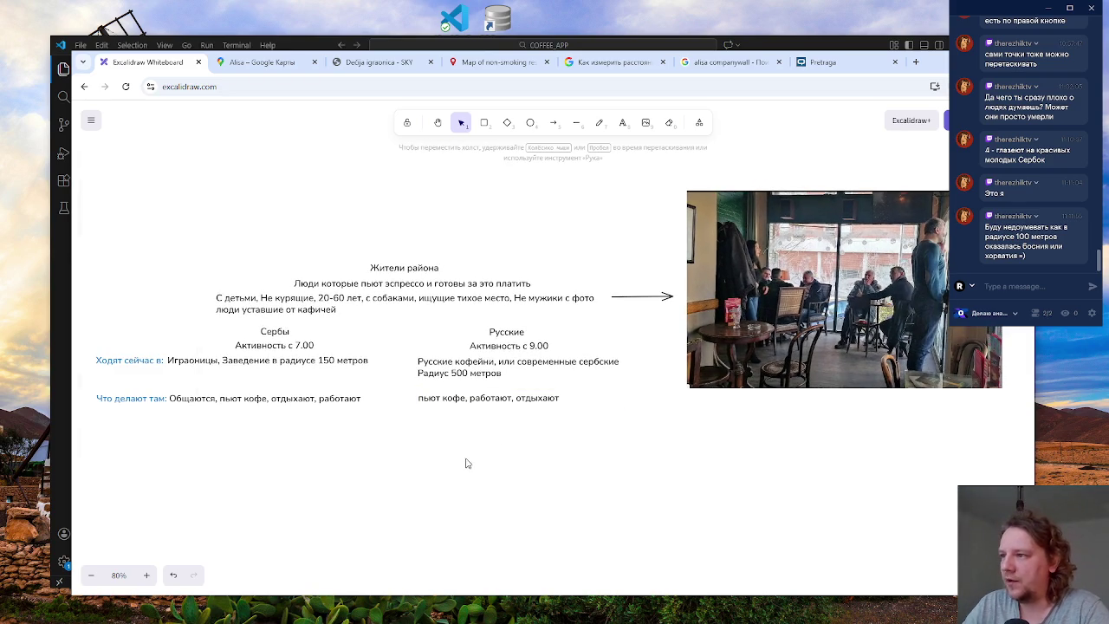
scroll(512, 459, left, 1)
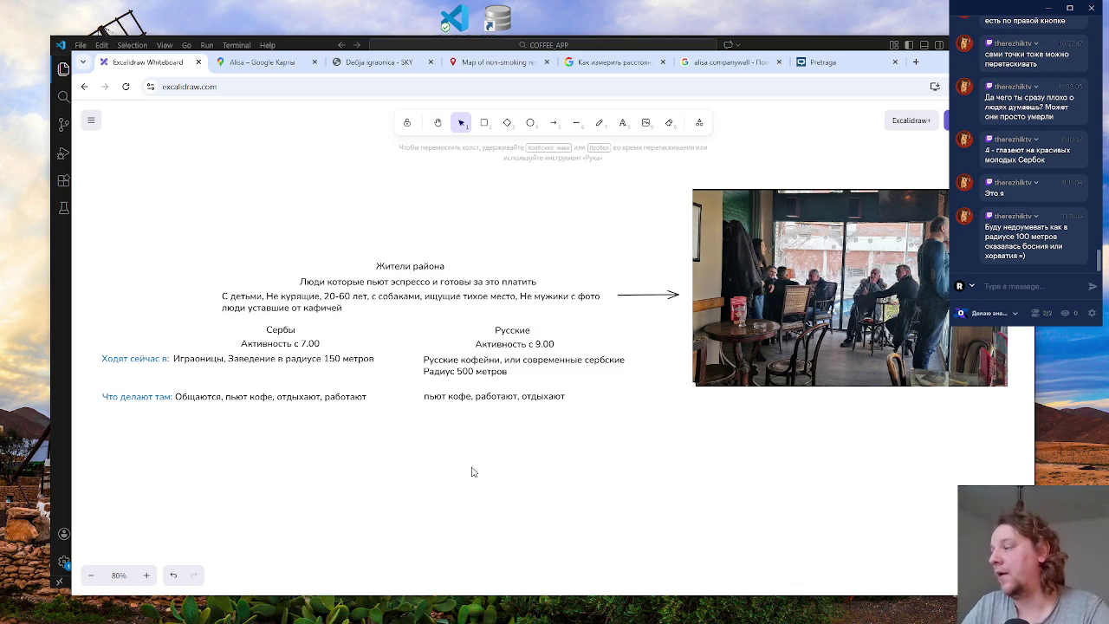
mouse_move(559, 470)
mouse_down()
mouse_move(505, 473)
mouse_move(565, 509)
mouse_up()
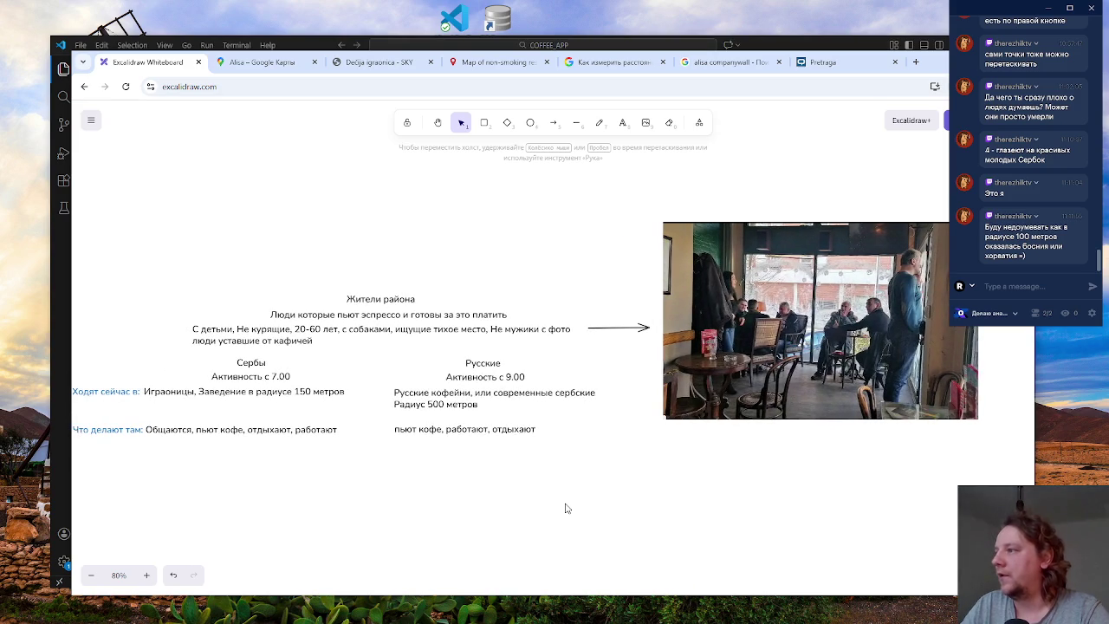
drag(450, 482, 589, 449)
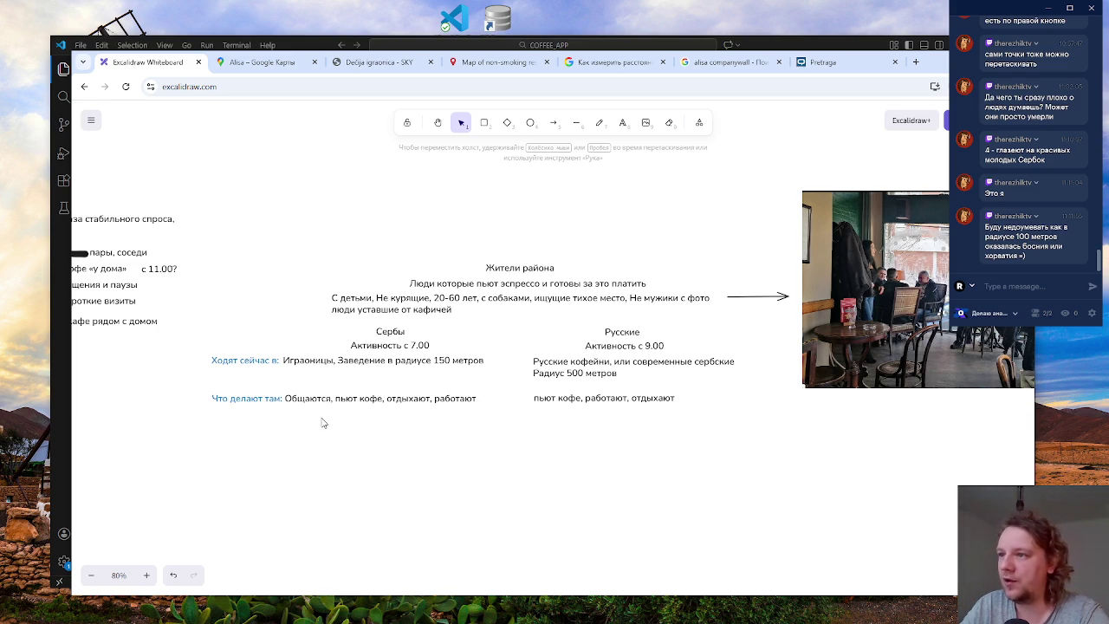
- Copy the 'Что делают там:' label, retype it as 'Что пьют:', and nudge it into place
click(248, 398)
key(ctrl+c)
key(ctrl+v)
key(Return)
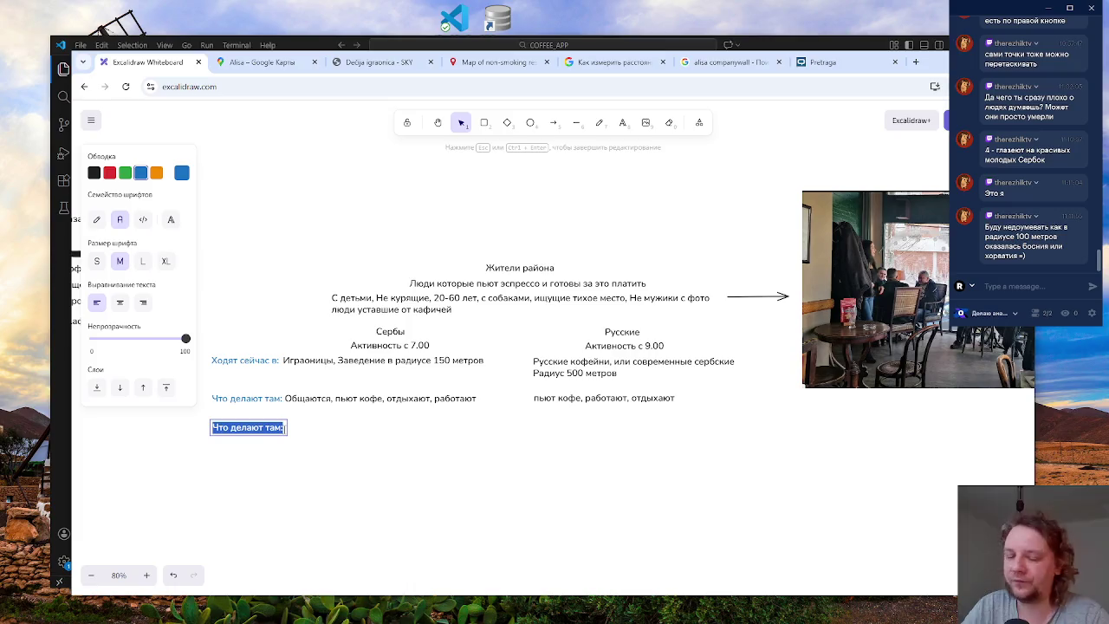
text(Что пь)
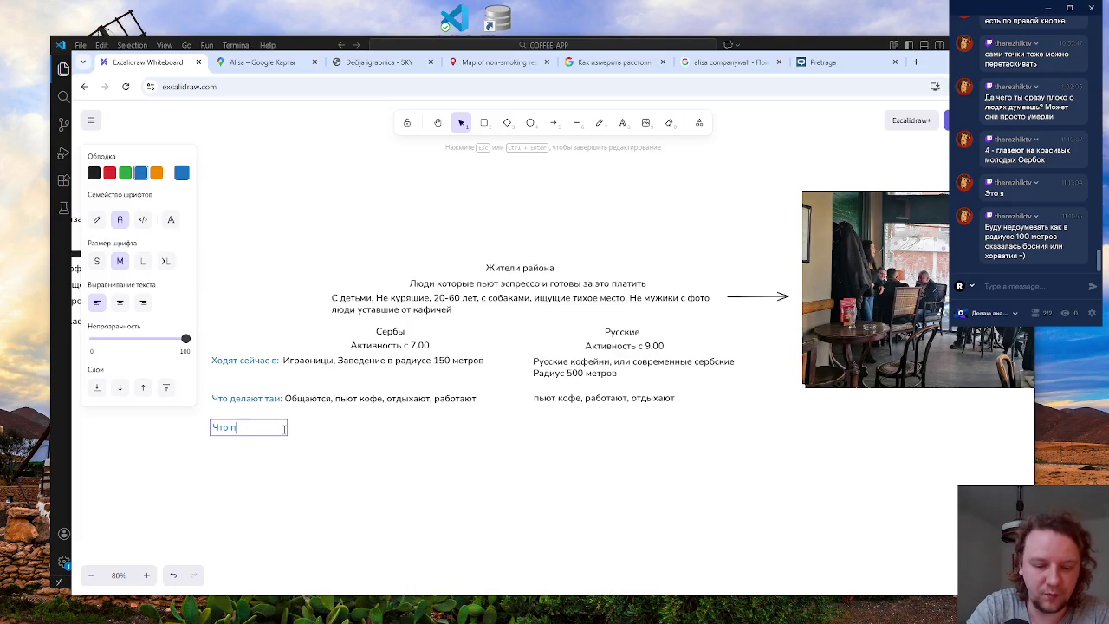
text(ют)
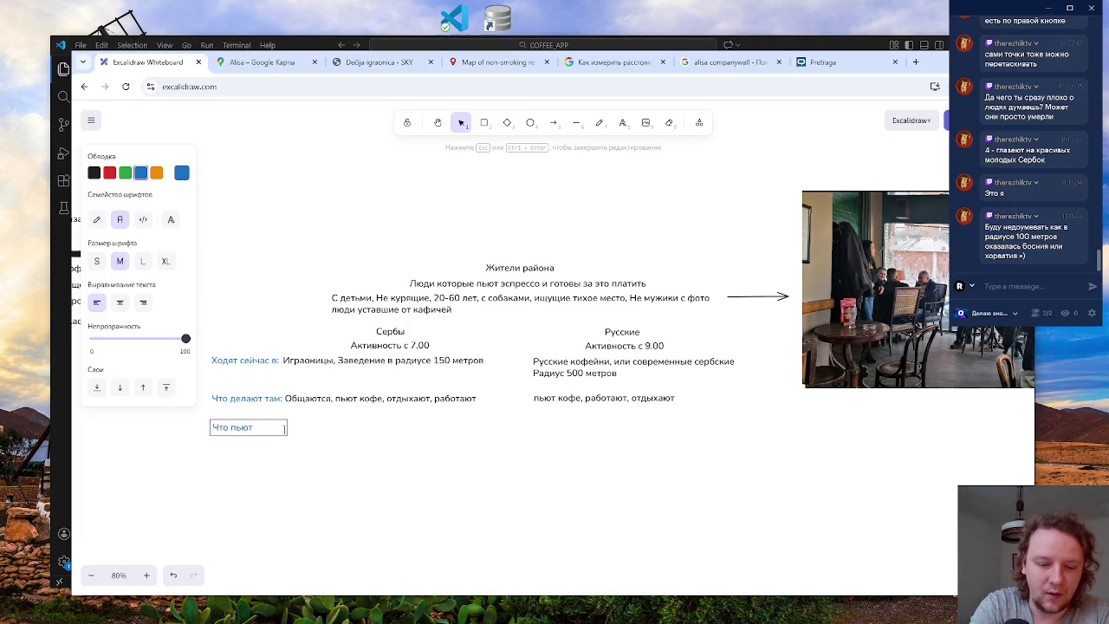
text(:)
click(305, 439)
click(251, 420)
drag(261, 426, 261, 426)
key(Right)
key(Right)
key(Right)
click(359, 442)
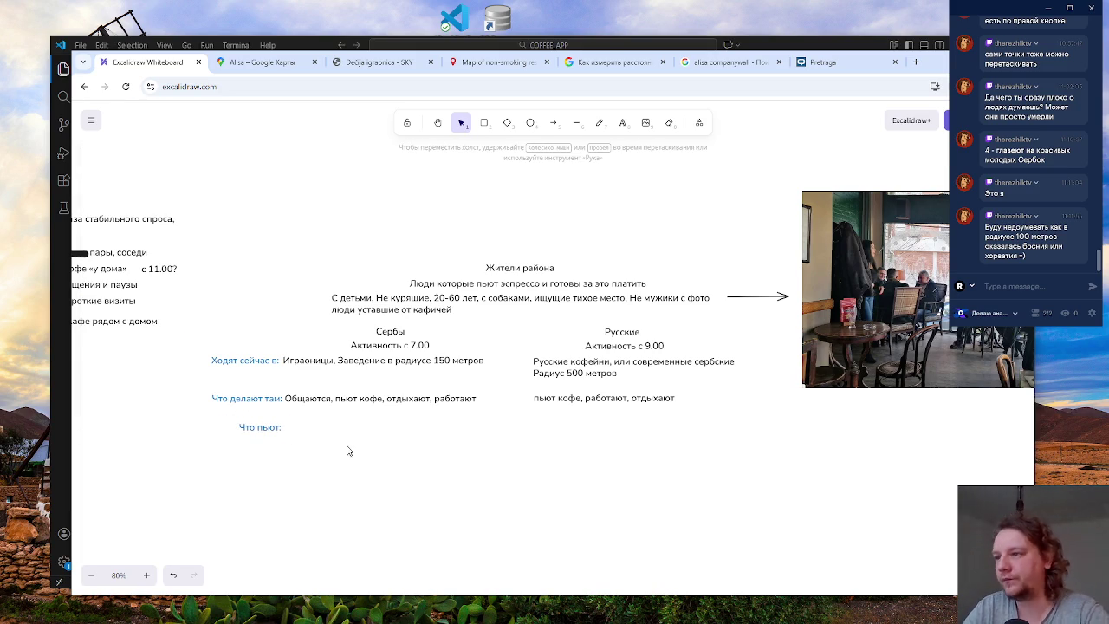
- Place a copy of the activities answer beside it and change it to 'Пьют кофе.'
drag(371, 400, 371, 429)
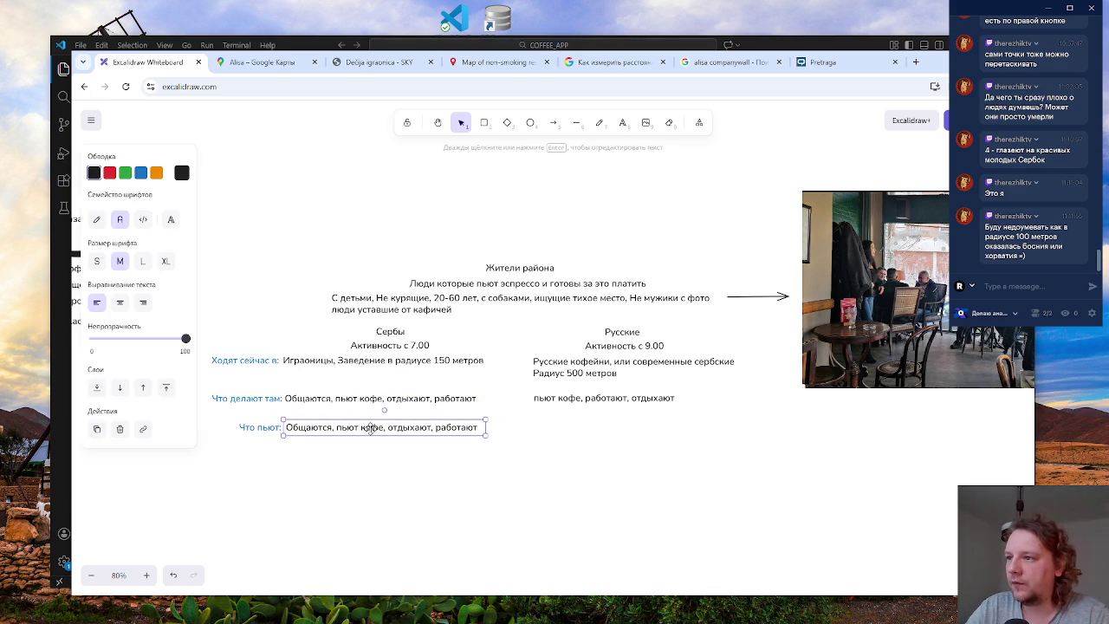
double_click(466, 428)
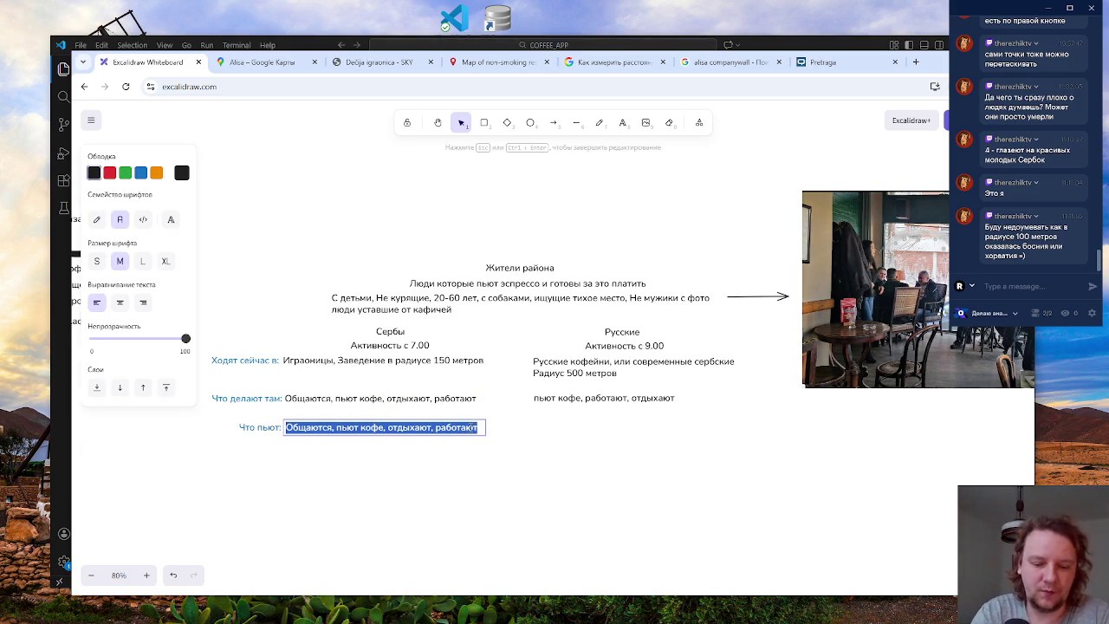
text(Пьют кофе.)
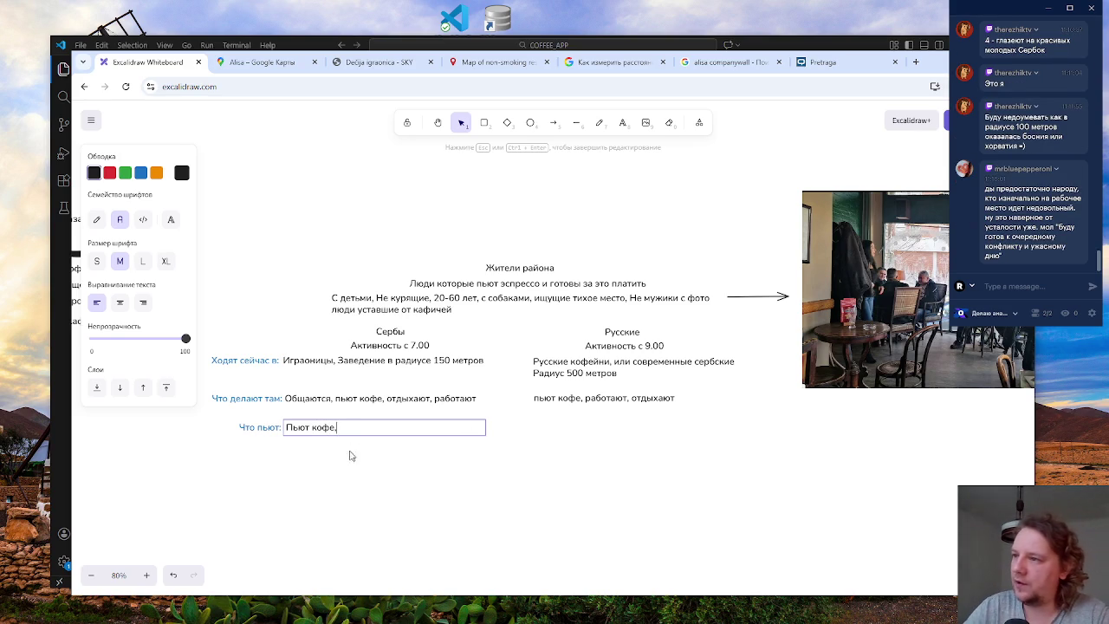
click(351, 456)
- Replace 'кофе' with 'напитки' in the Serbs' activities text and widen it to one line
click(360, 399)
double_click(363, 397)
click(384, 399)
mouse_move(384, 399)
mouse_down()
mouse_move(341, 399)
mouse_move(358, 399)
mouse_up()
key(BackSpace)
text(н)
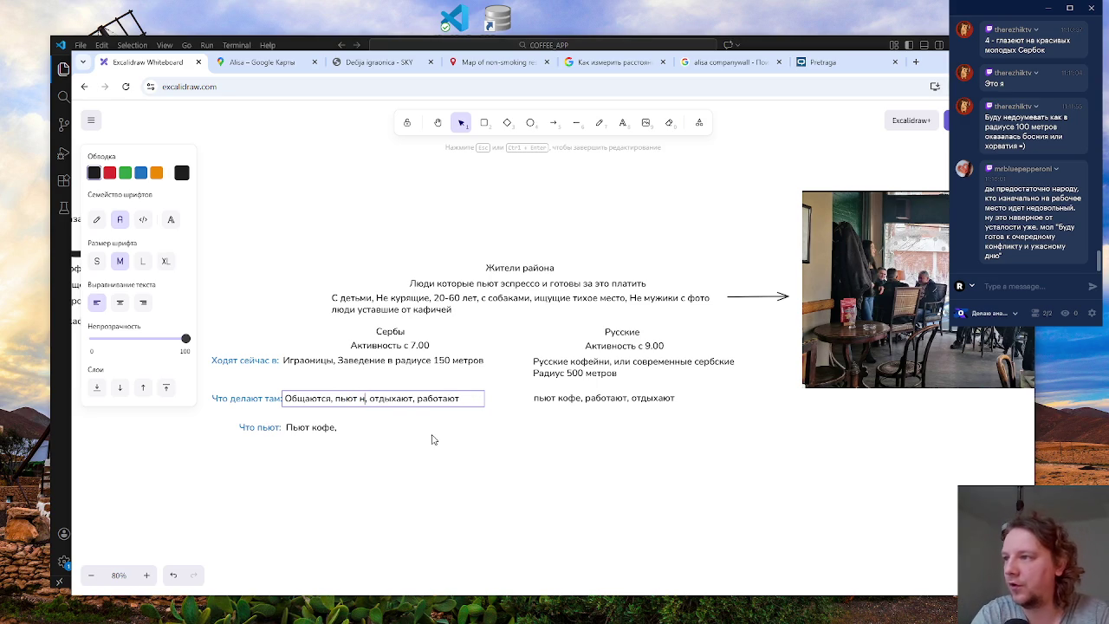
text(апитки)
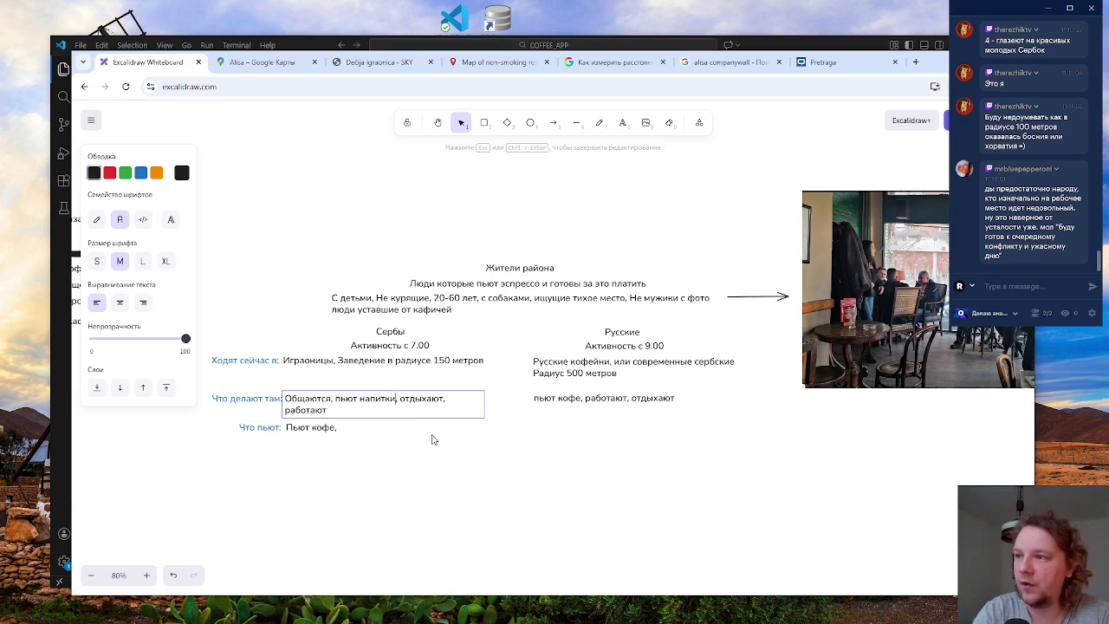
key(Escape)
drag(485, 404, 500, 403)
click(512, 407)
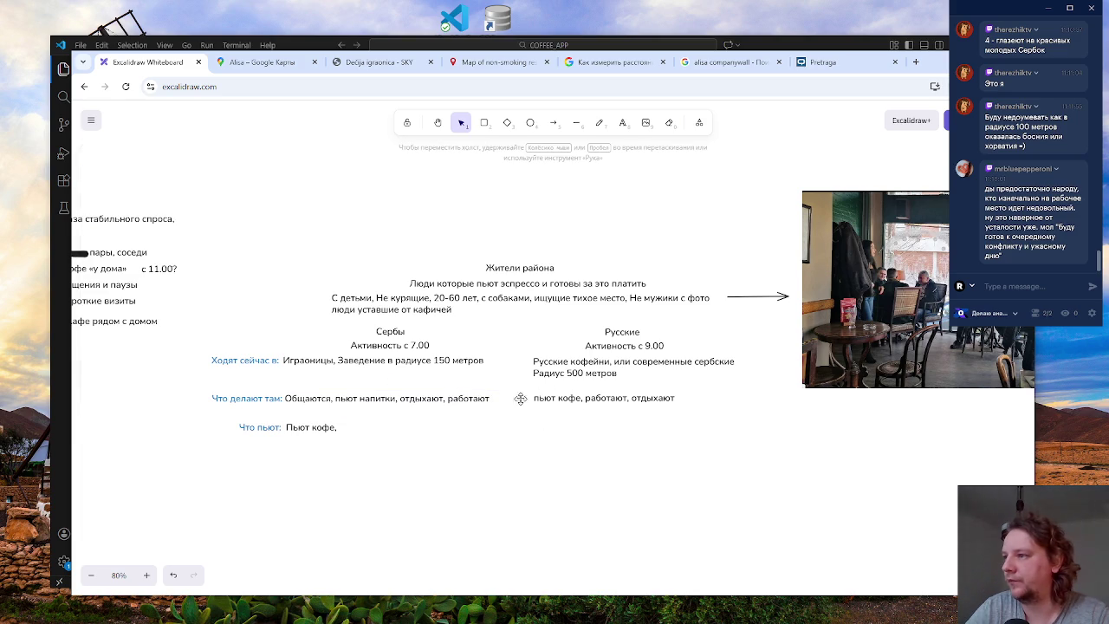
- Change the Russians' activities to 'пьют напитки, работают, отдыхают'
click(551, 400)
double_click(573, 398)
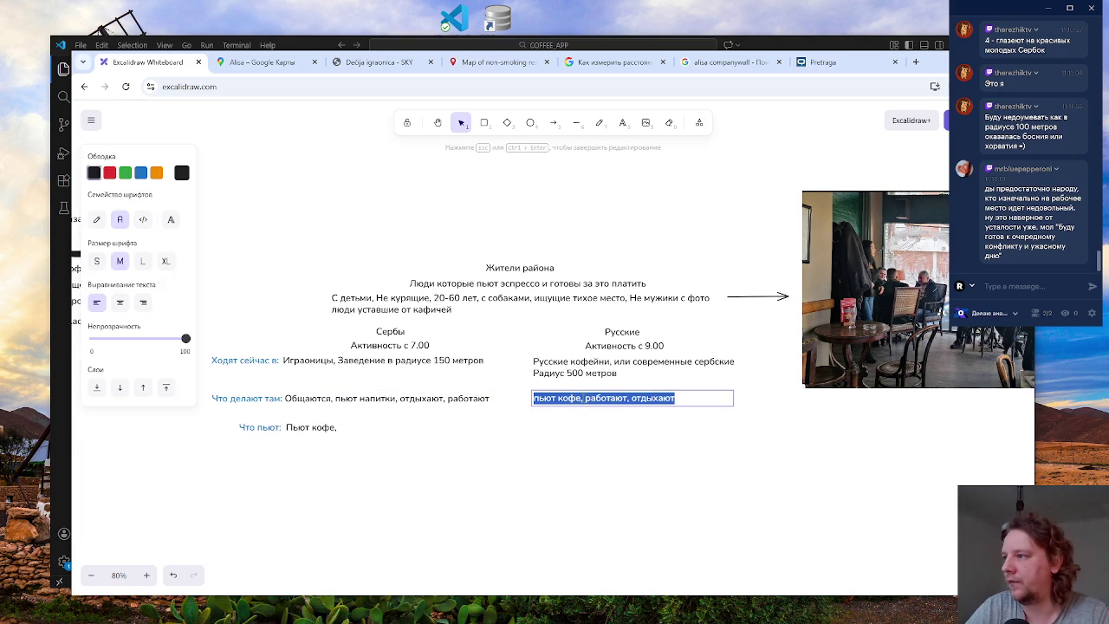
click(582, 399)
drag(582, 399, 559, 402)
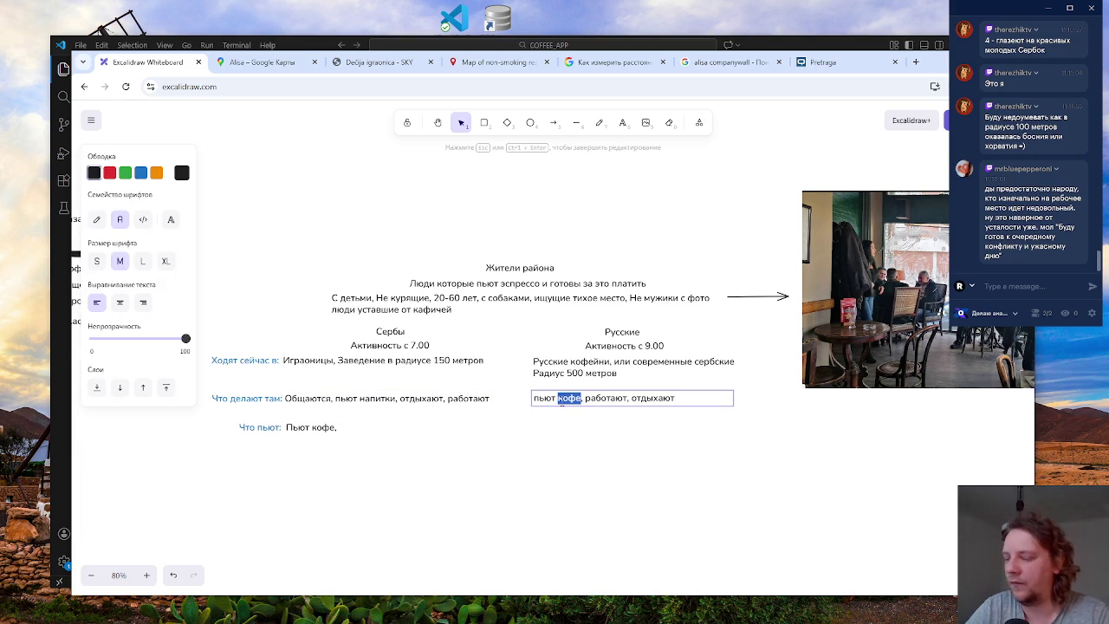
text(напитки)
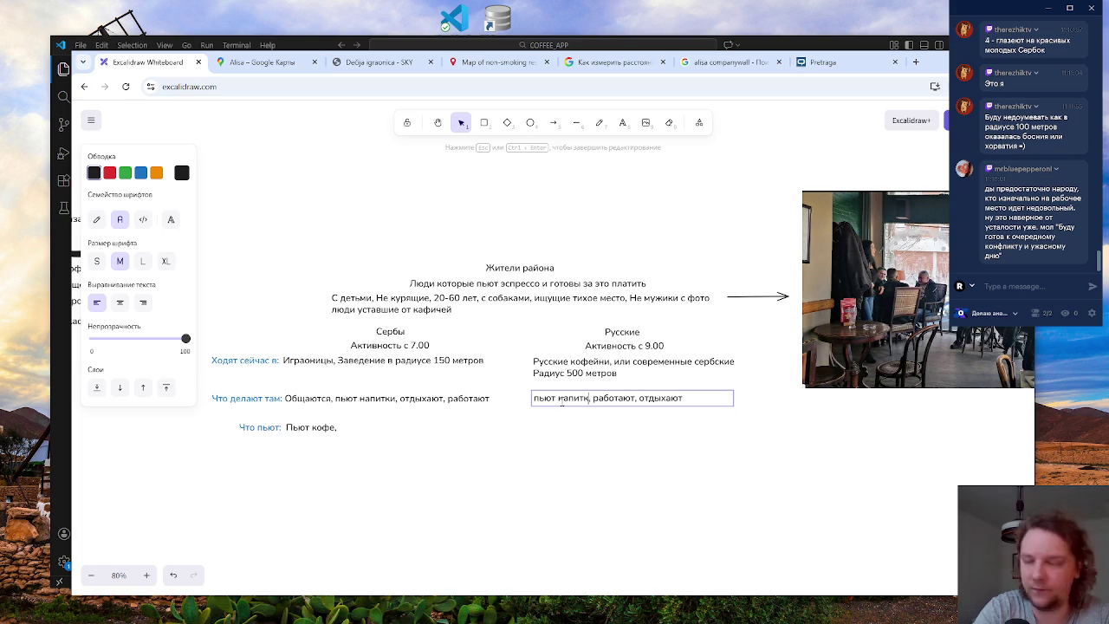
click(570, 458)
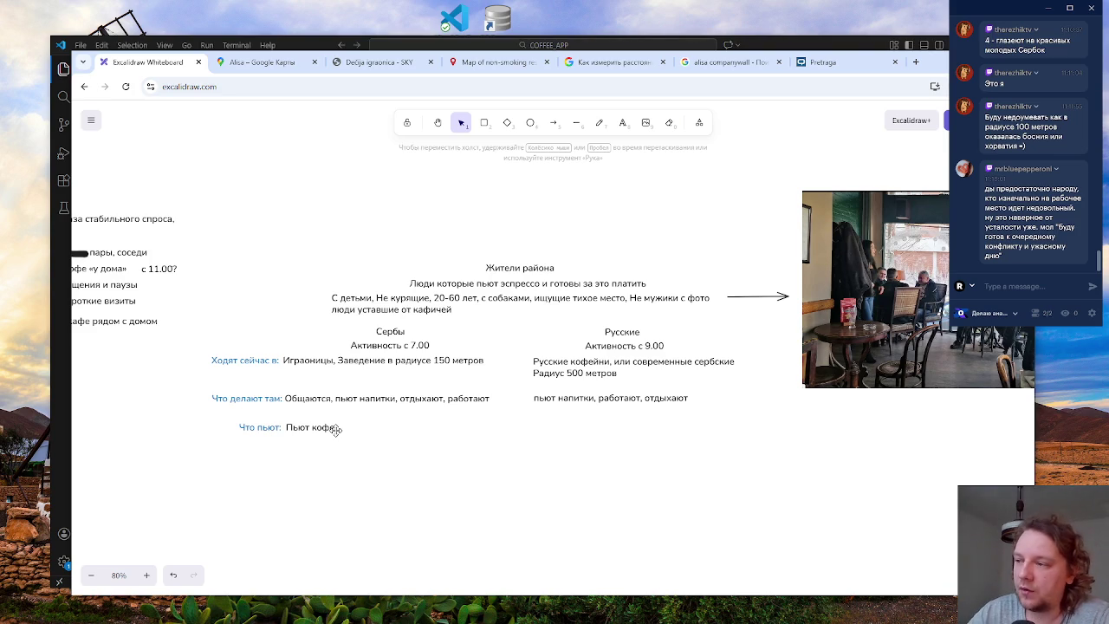
click(271, 64)
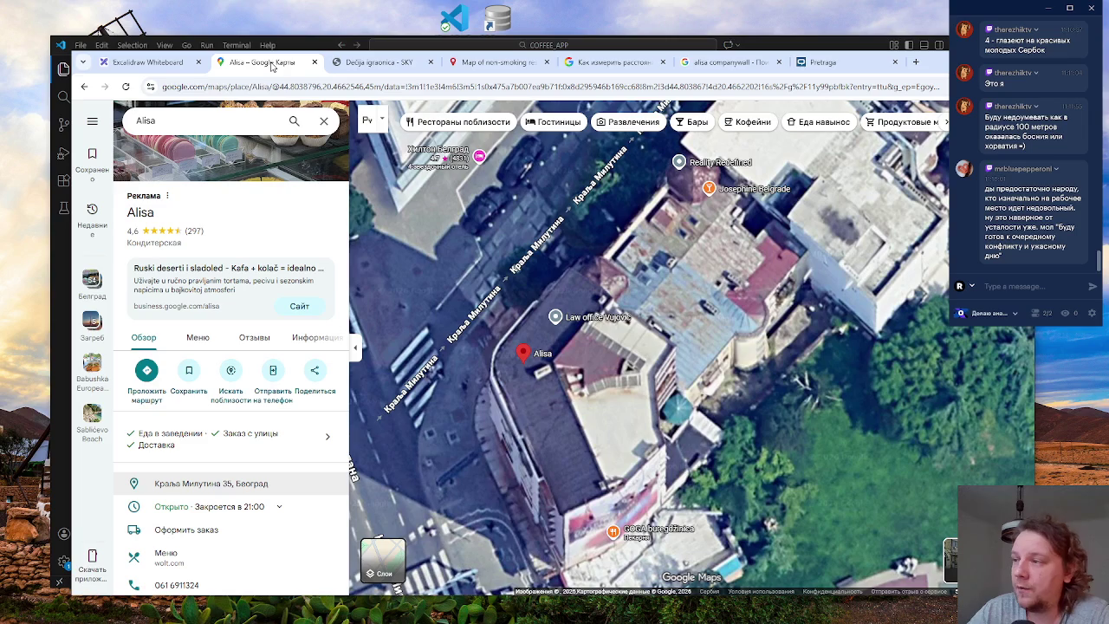
- Show Alisa's Отзывы (reviews) in Google Maps and scroll back up to the 4,6 rating summary
scroll(485, 382, down, 2)
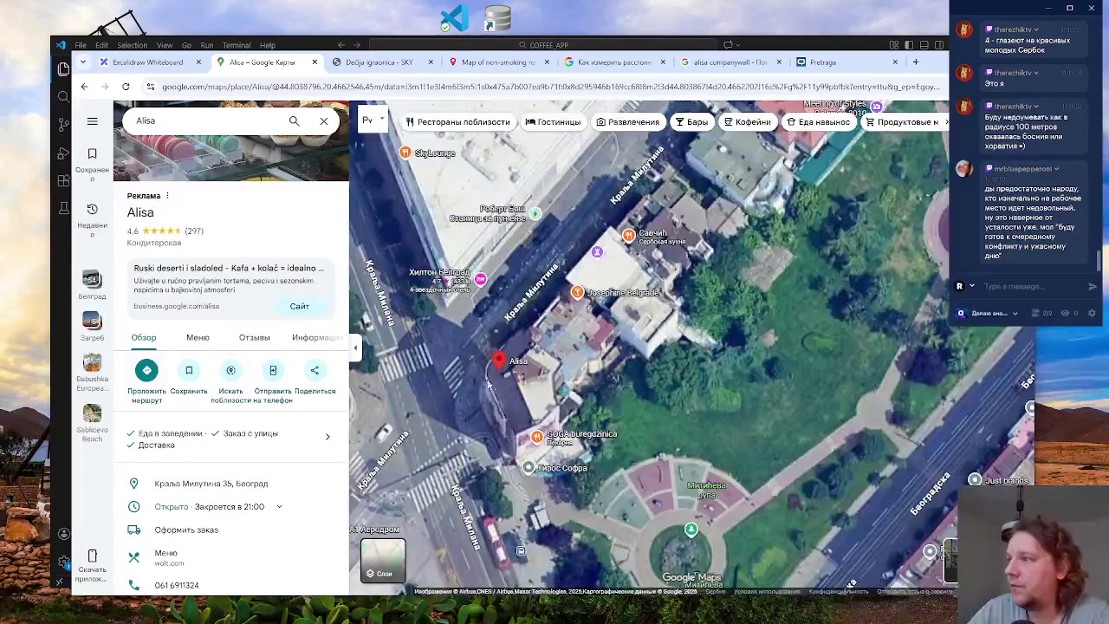
scroll(485, 381, down, 2)
scroll(532, 390, up, 3)
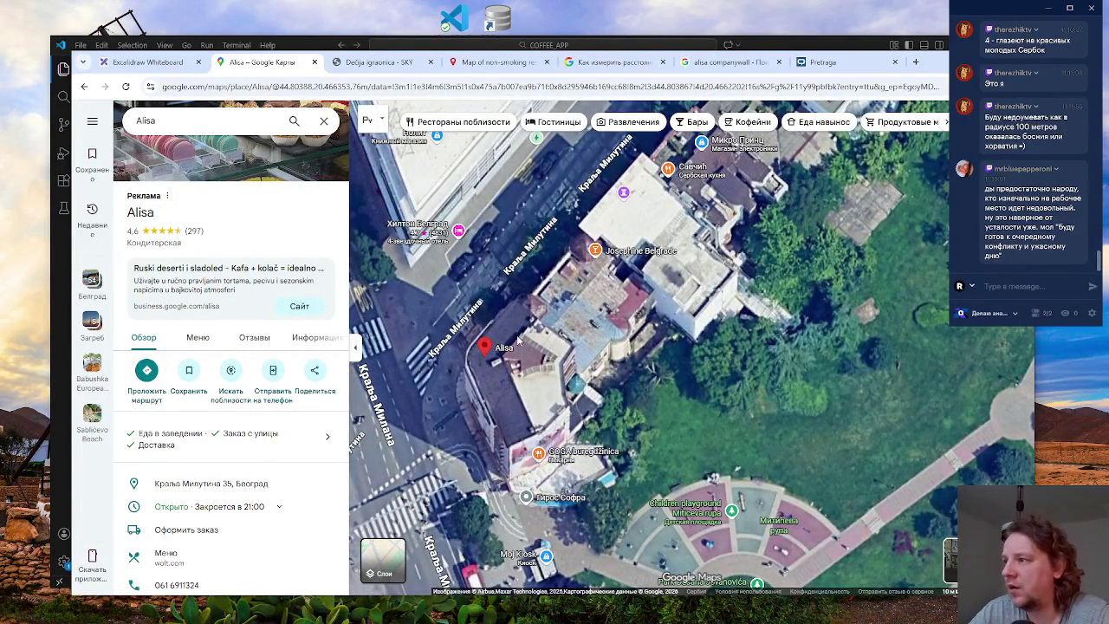
click(252, 338)
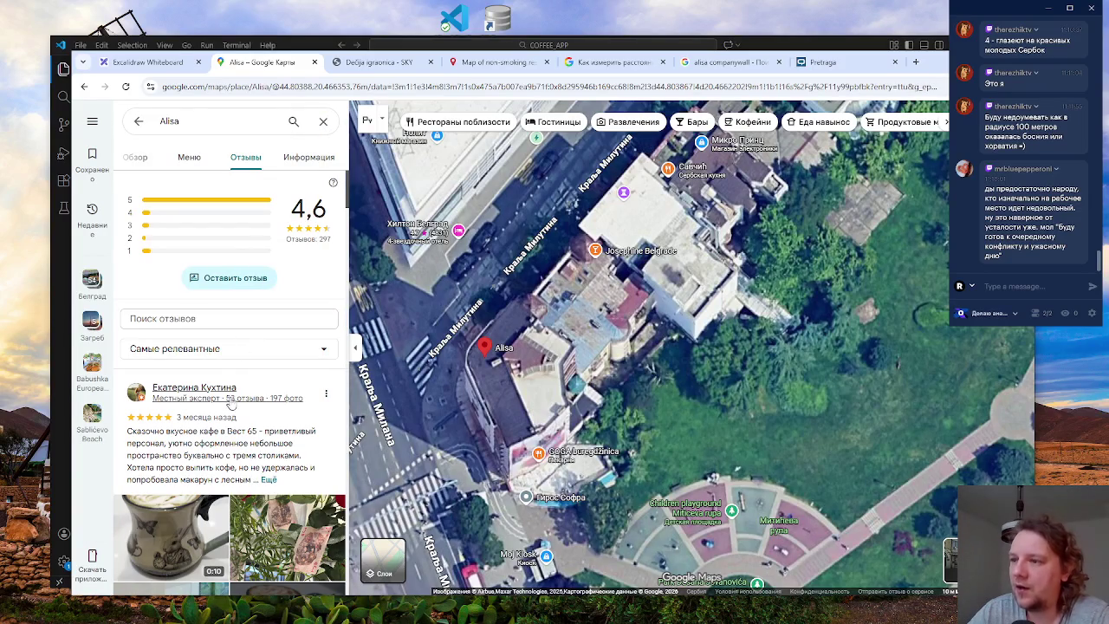
scroll(239, 405, down, 4)
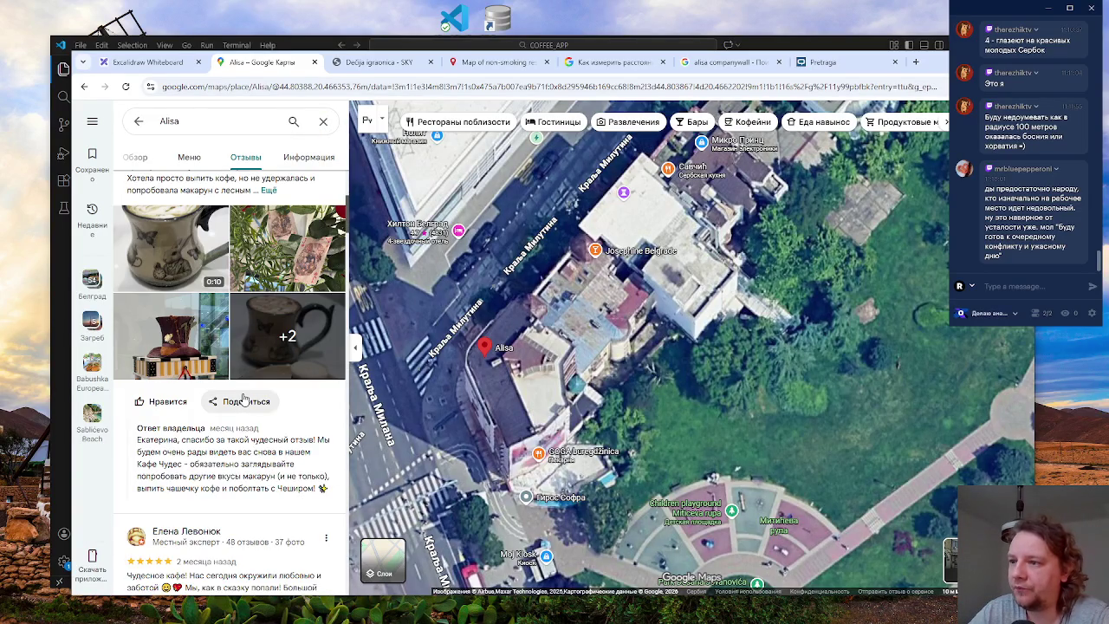
scroll(242, 398, down, 3)
scroll(245, 394, down, 7)
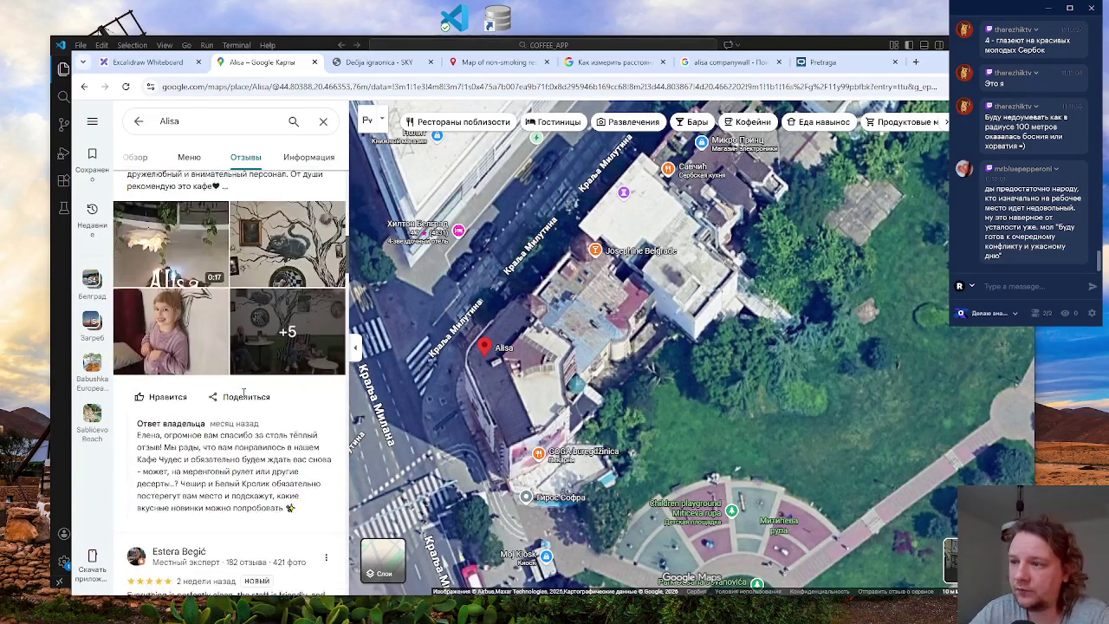
scroll(263, 395, down, 3)
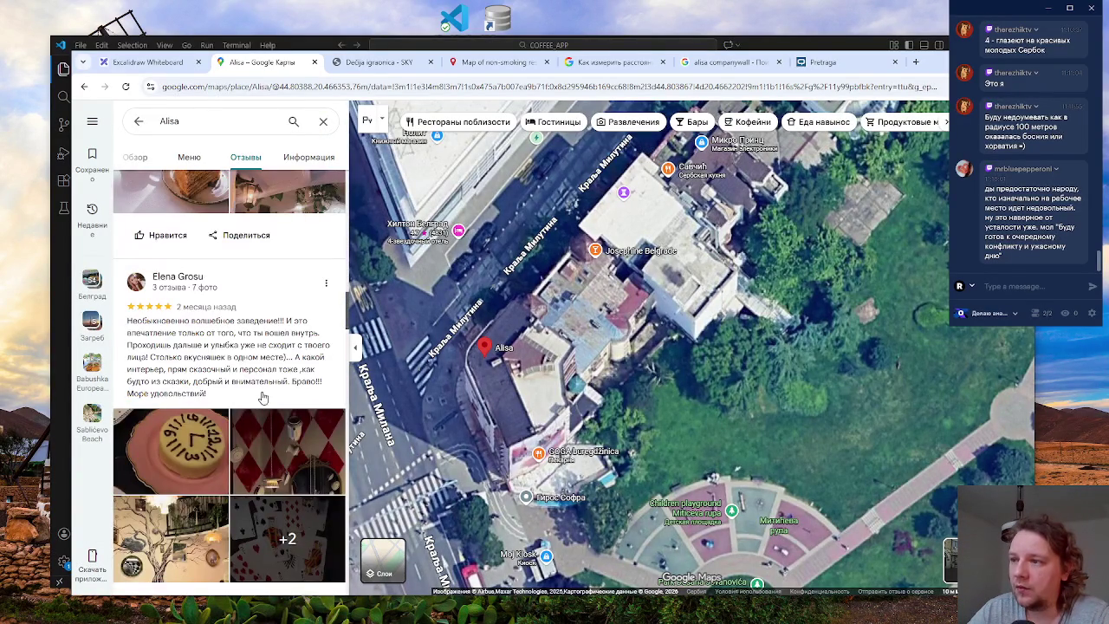
scroll(263, 396, down, 3)
scroll(263, 394, up, 9)
scroll(263, 396, up, 10)
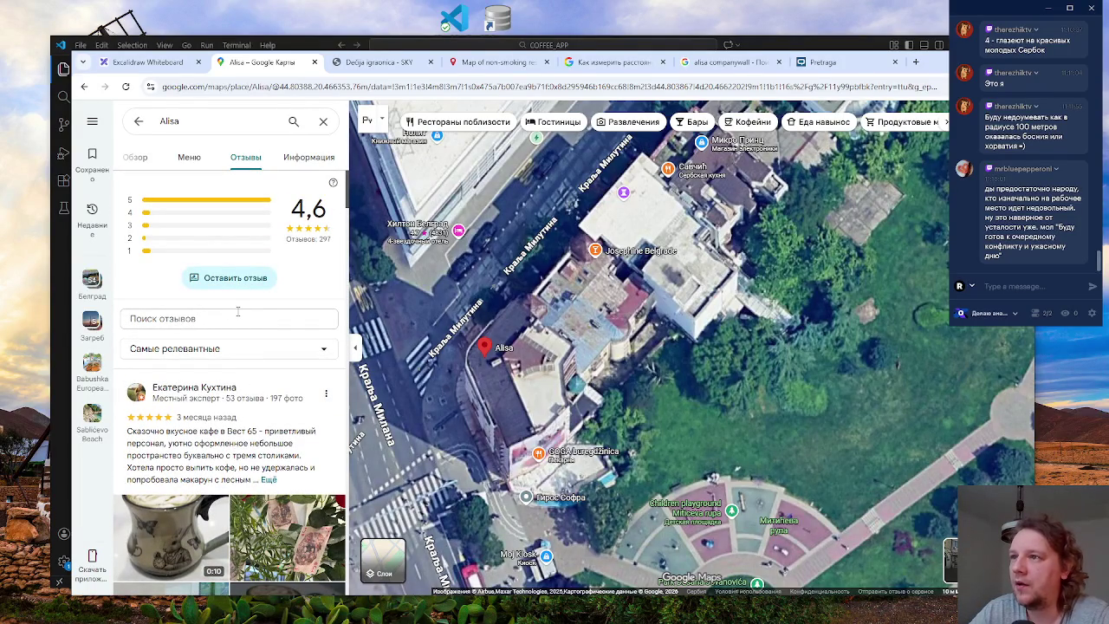
- Sort Alisa's reviews by lowest rating first (По возрастанию рейтинга)
click(239, 349)
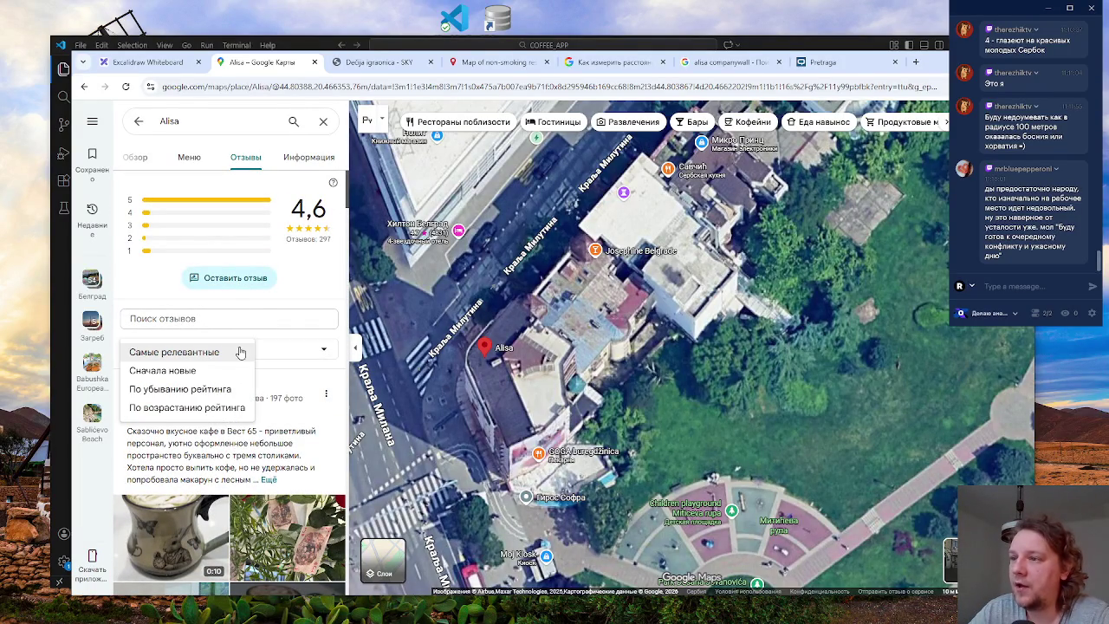
click(208, 398)
click(270, 355)
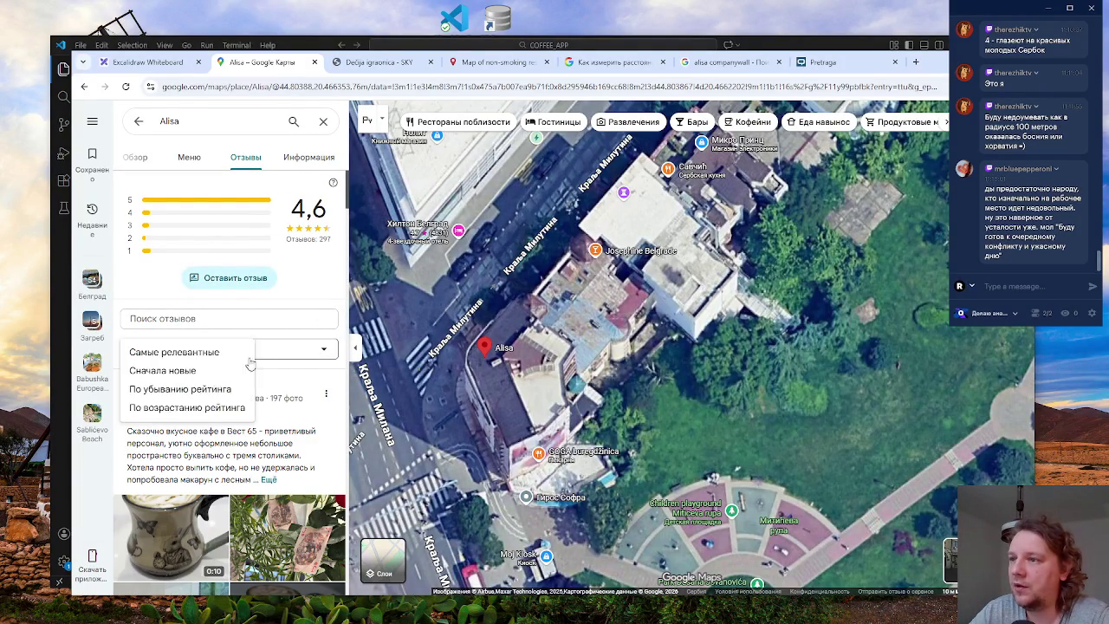
click(175, 408)
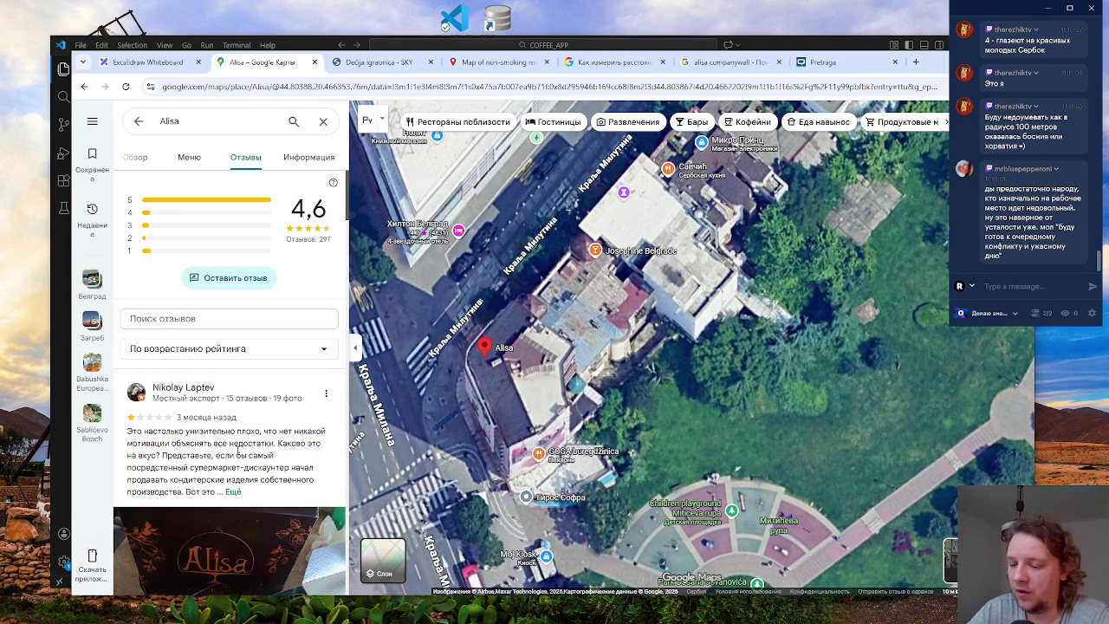
- Scroll through the one-star reviews and highlight 'позорный сервис, заколебанные люди'
scroll(238, 448, down, 1)
scroll(258, 454, down, 1)
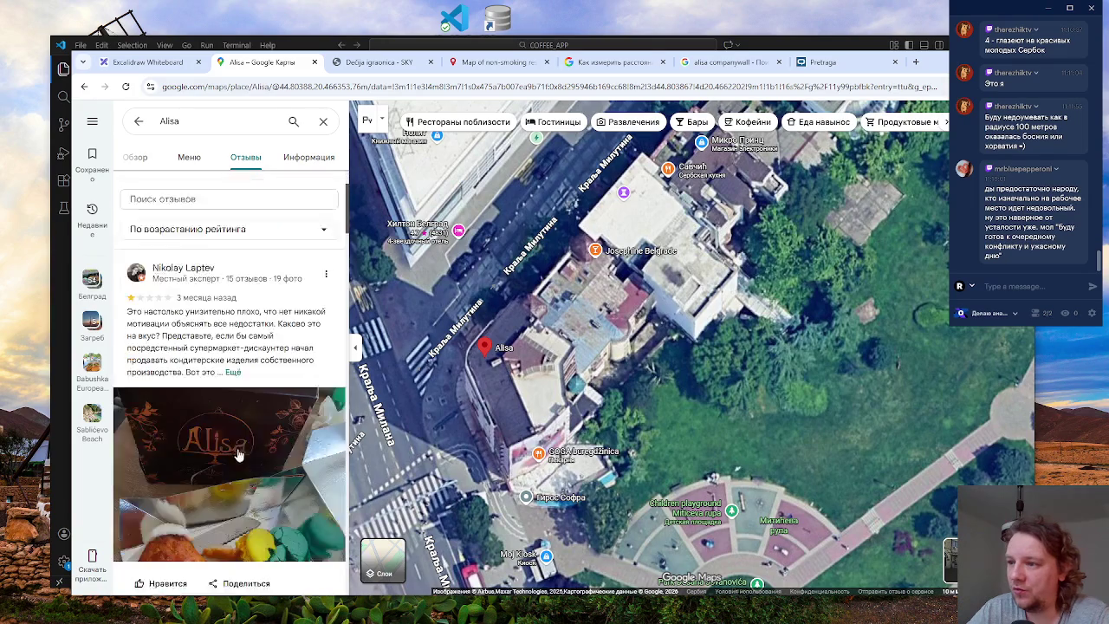
scroll(260, 456, up, 1)
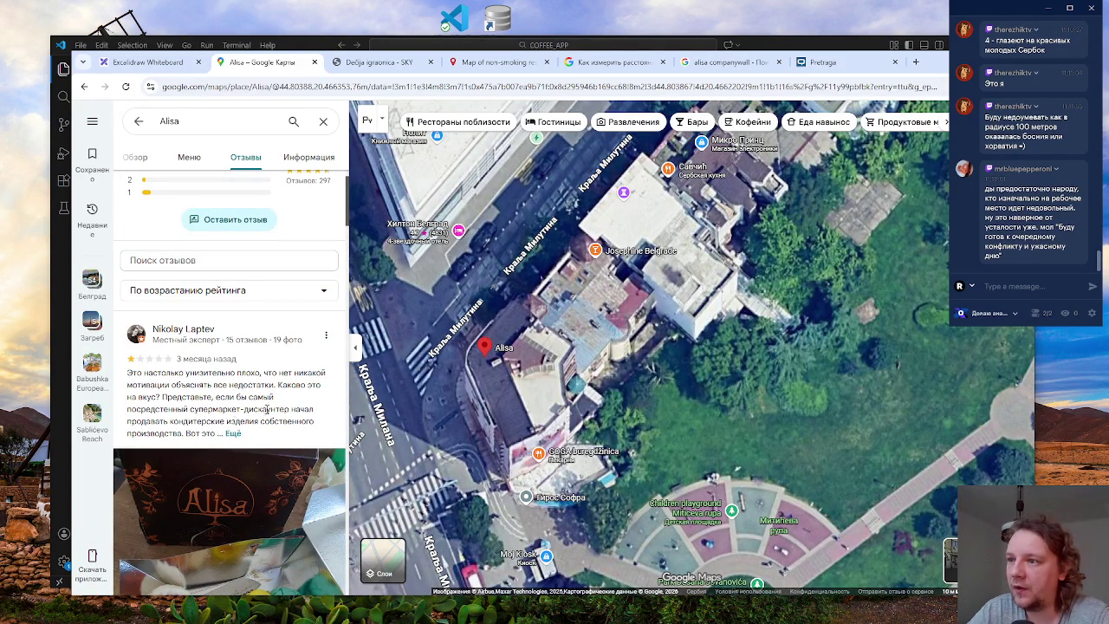
scroll(247, 416, down, 4)
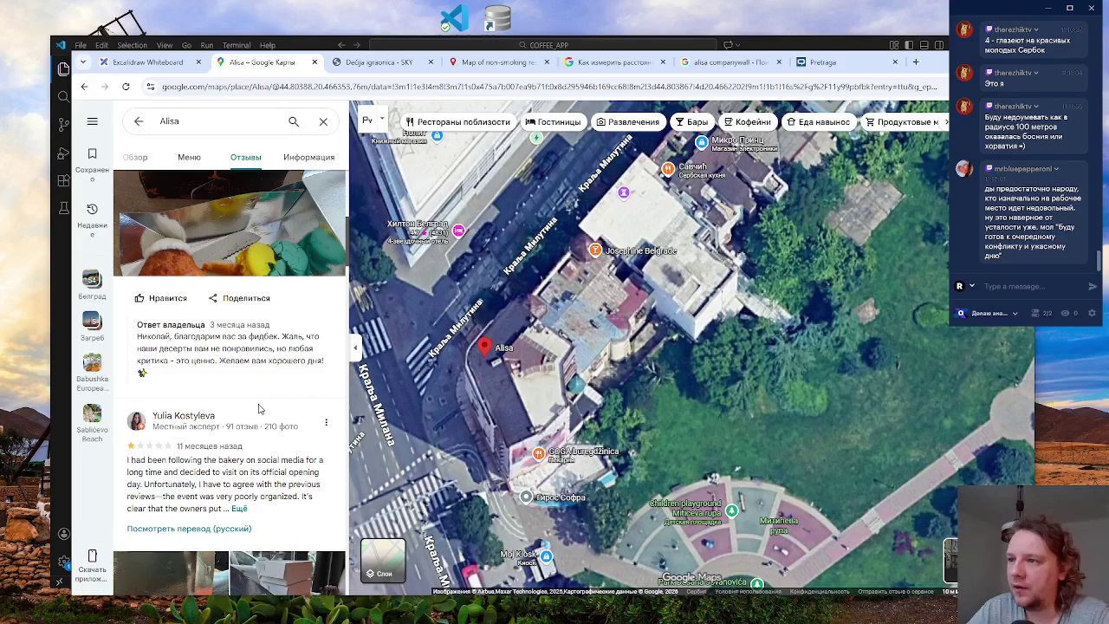
scroll(260, 408, down, 1)
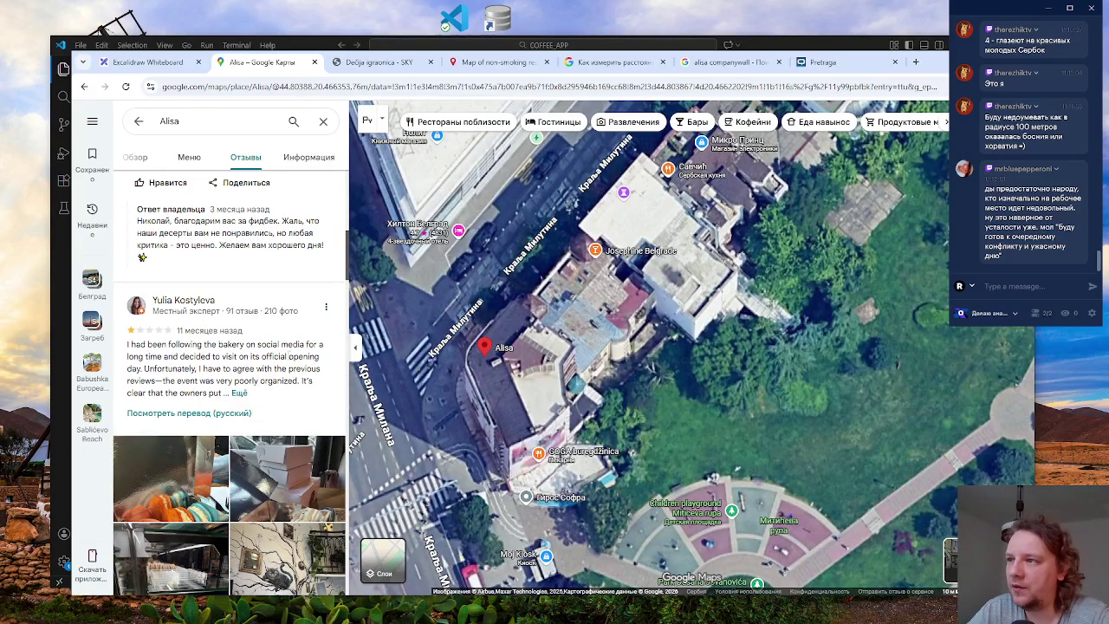
scroll(264, 369, down, 4)
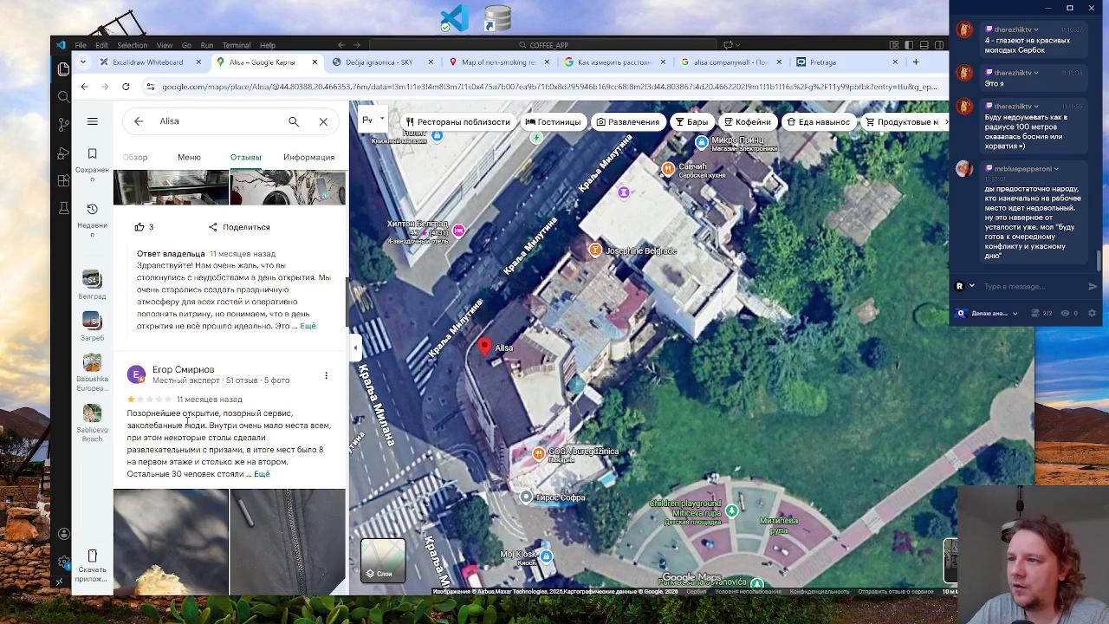
drag(223, 414, 206, 427)
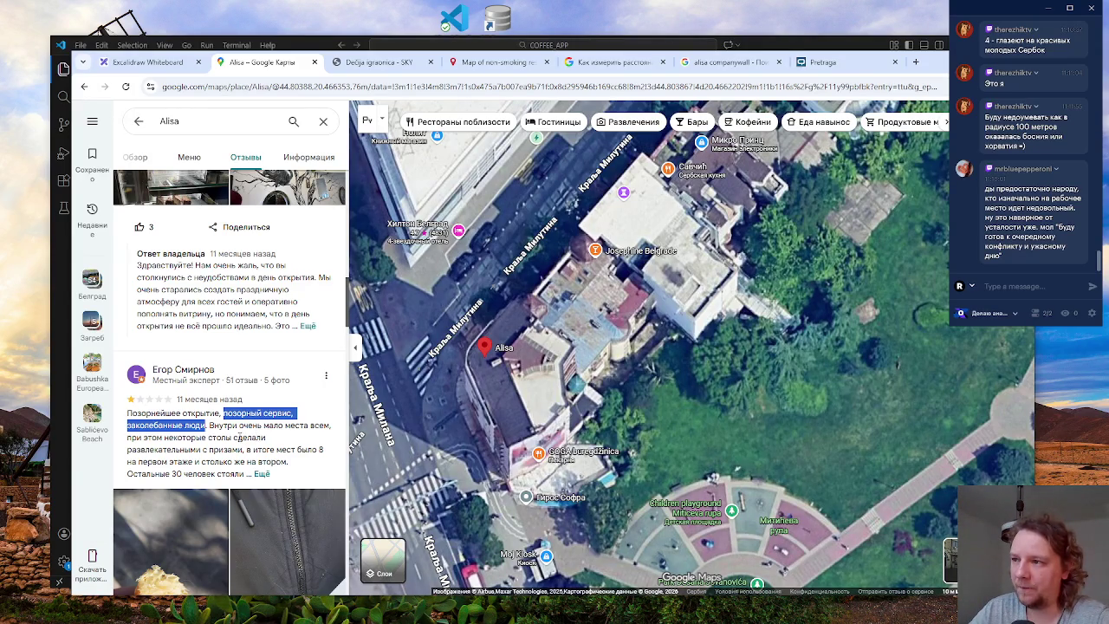
click(237, 437)
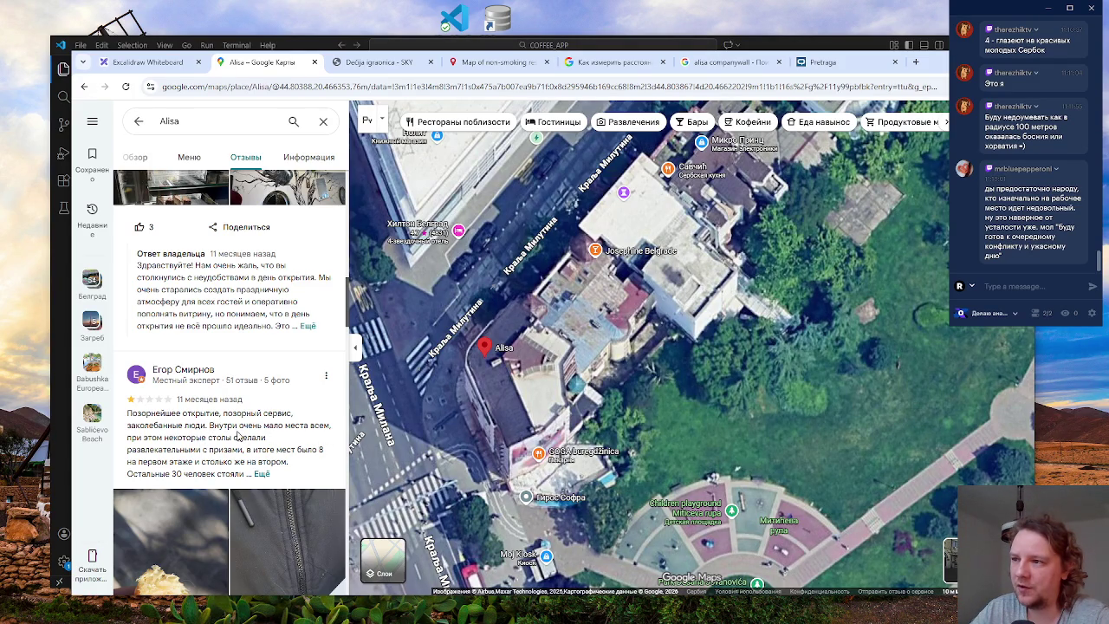
scroll(231, 434, down, 3)
scroll(234, 451, down, 3)
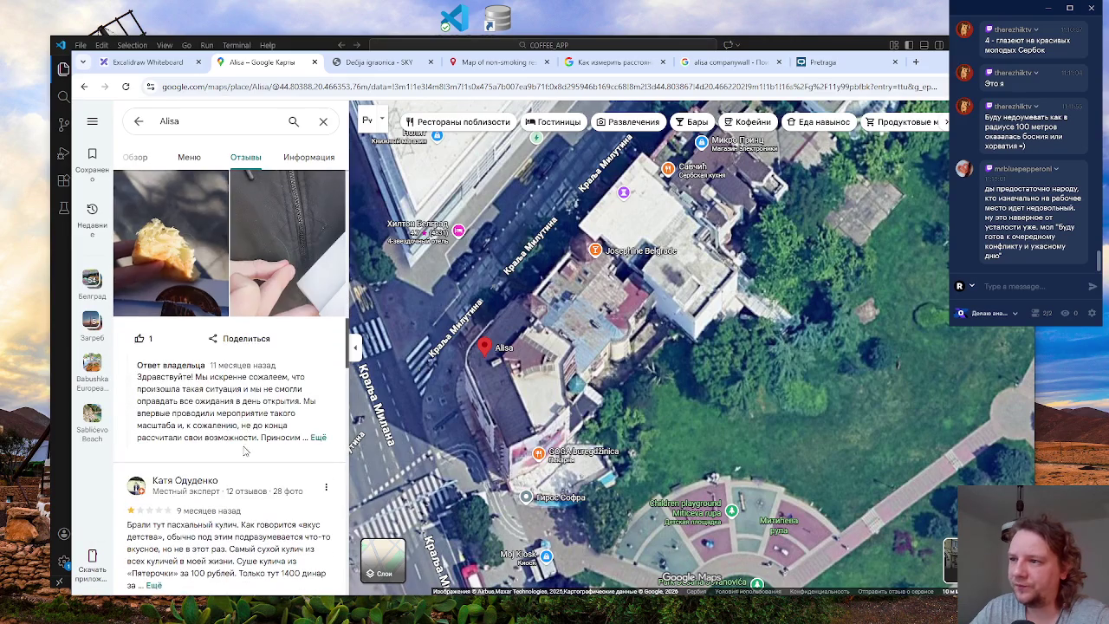
scroll(273, 420, down, 1)
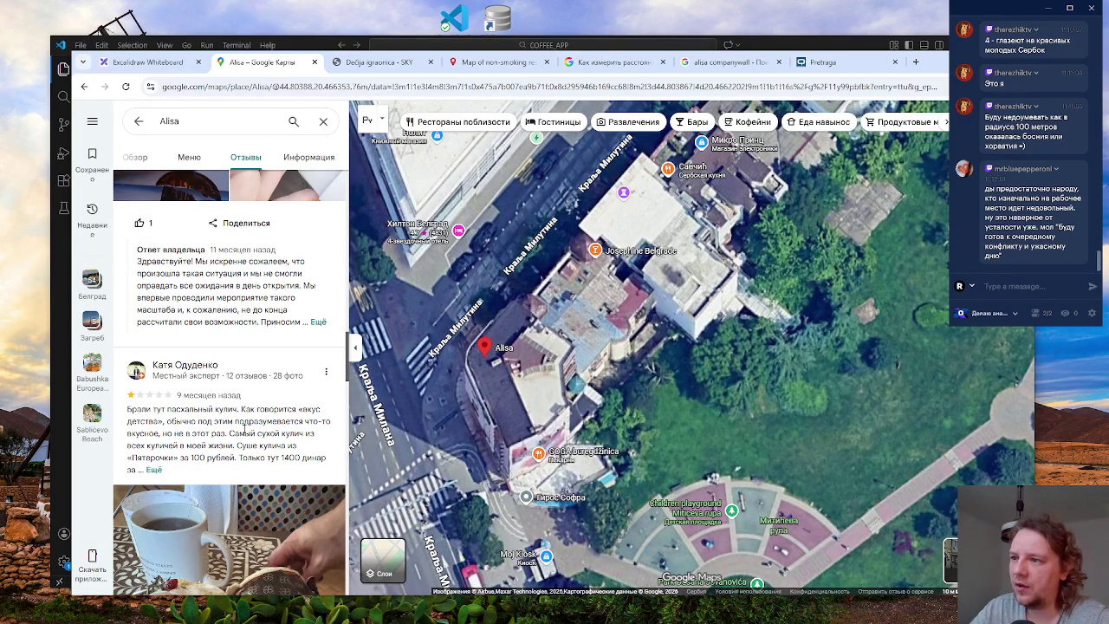
scroll(256, 432, down, 4)
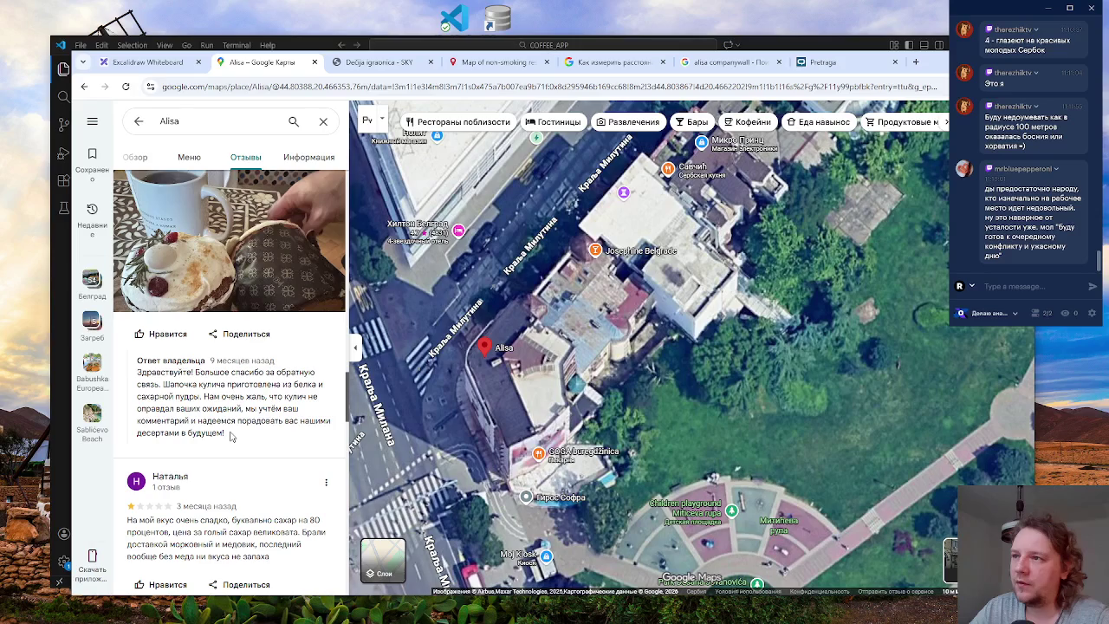
scroll(242, 431, down, 3)
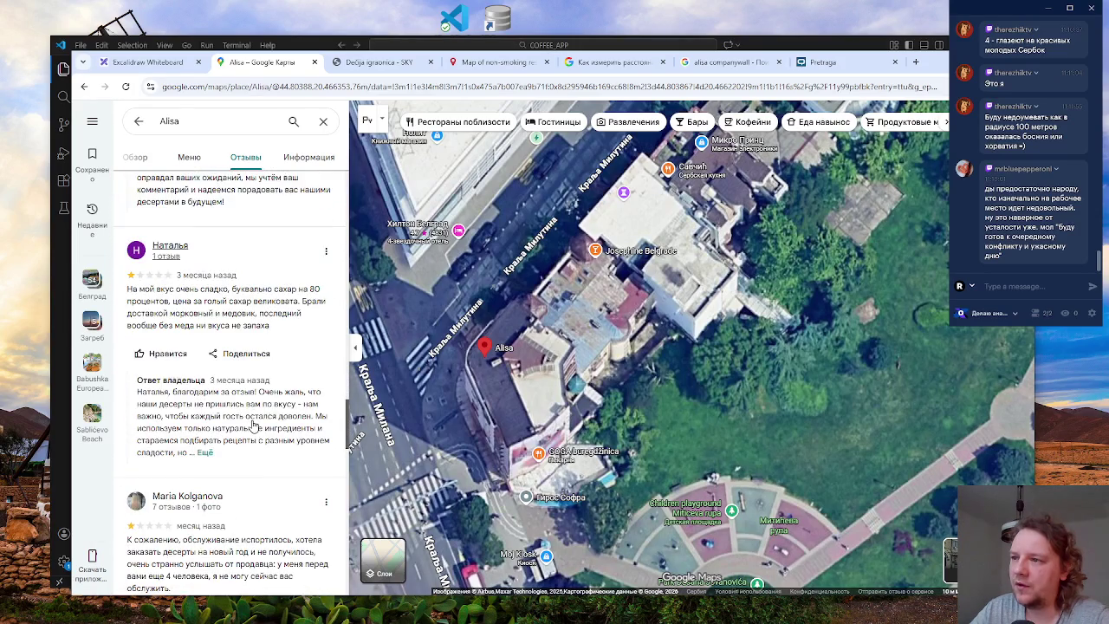
scroll(254, 426, down, 1)
scroll(255, 424, up, 1)
drag(246, 313, 127, 292)
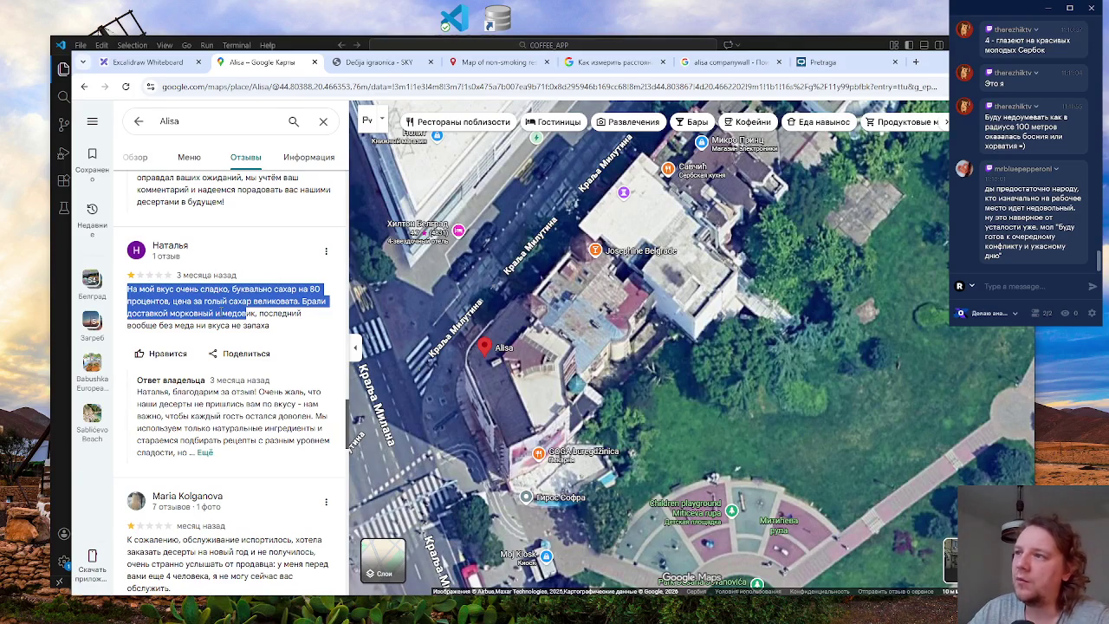
- Highlight and clear passages in the sugar, sweetness and dry Easter cake complaints
click(217, 321)
mouse_move(279, 329)
mouse_down()
mouse_move(128, 301)
mouse_move(127, 289)
mouse_up()
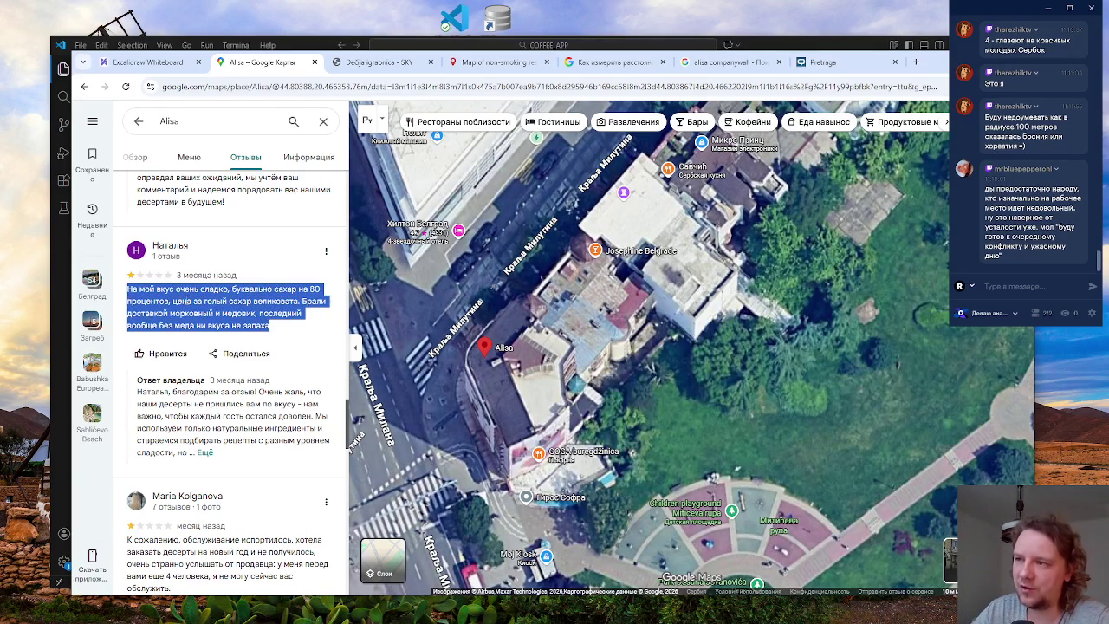
click(318, 317)
scroll(257, 441, up, 3)
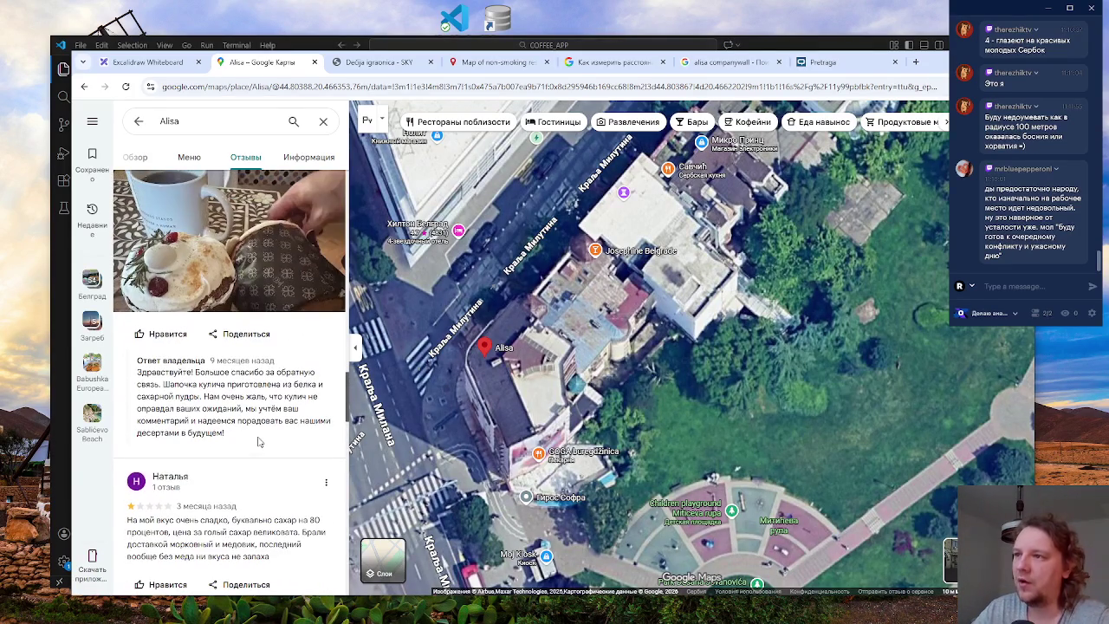
scroll(257, 442, down, 2)
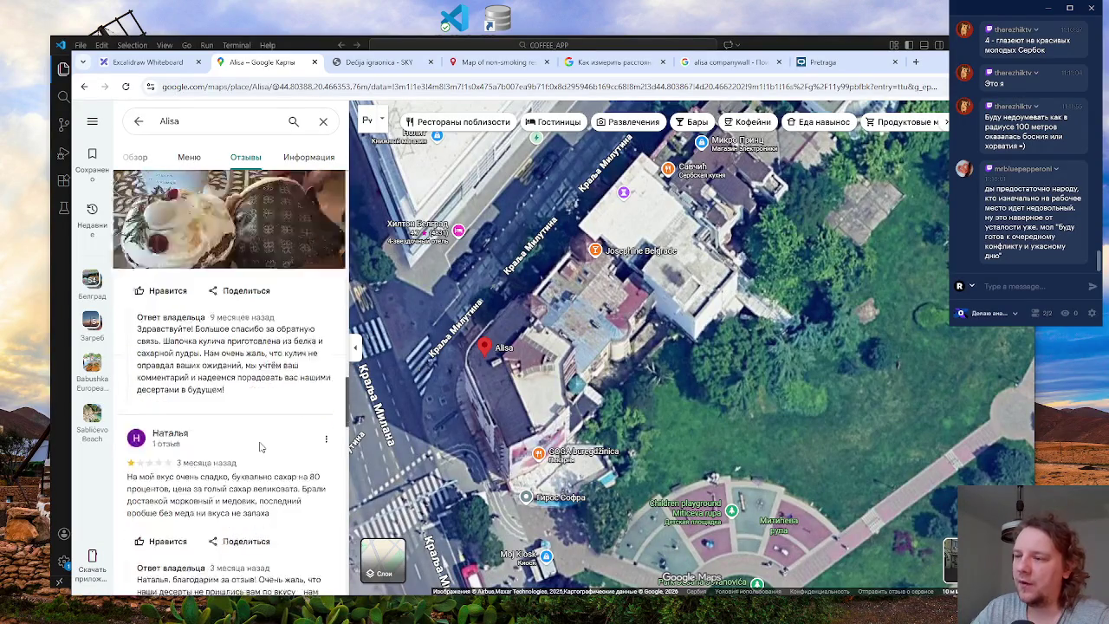
drag(274, 442, 124, 404)
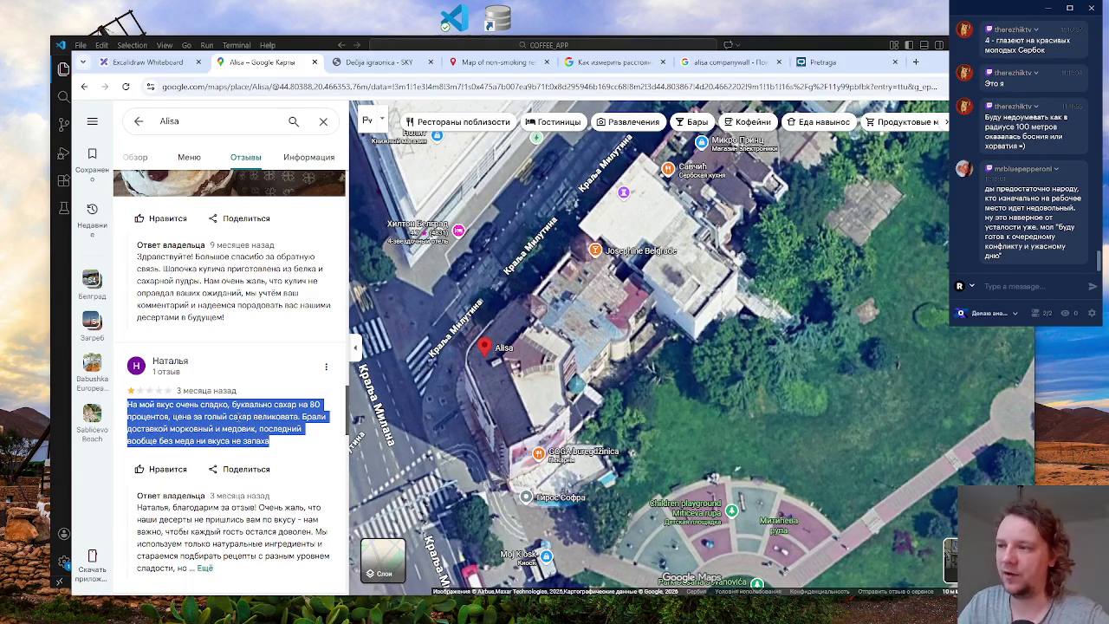
click(238, 418)
scroll(241, 418, up, 5)
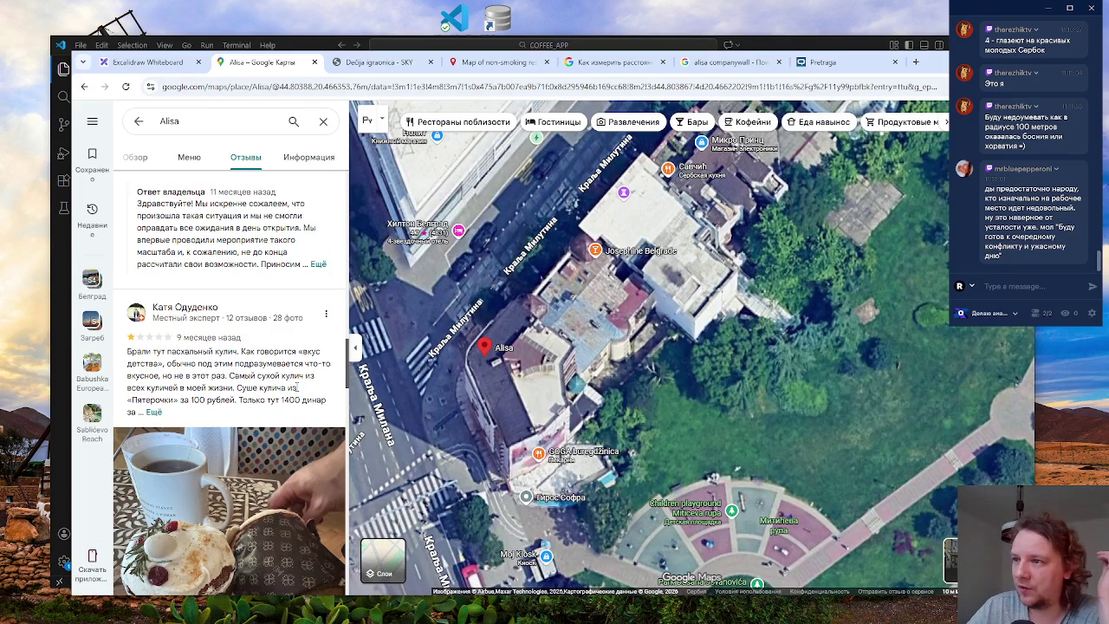
drag(296, 387, 149, 364)
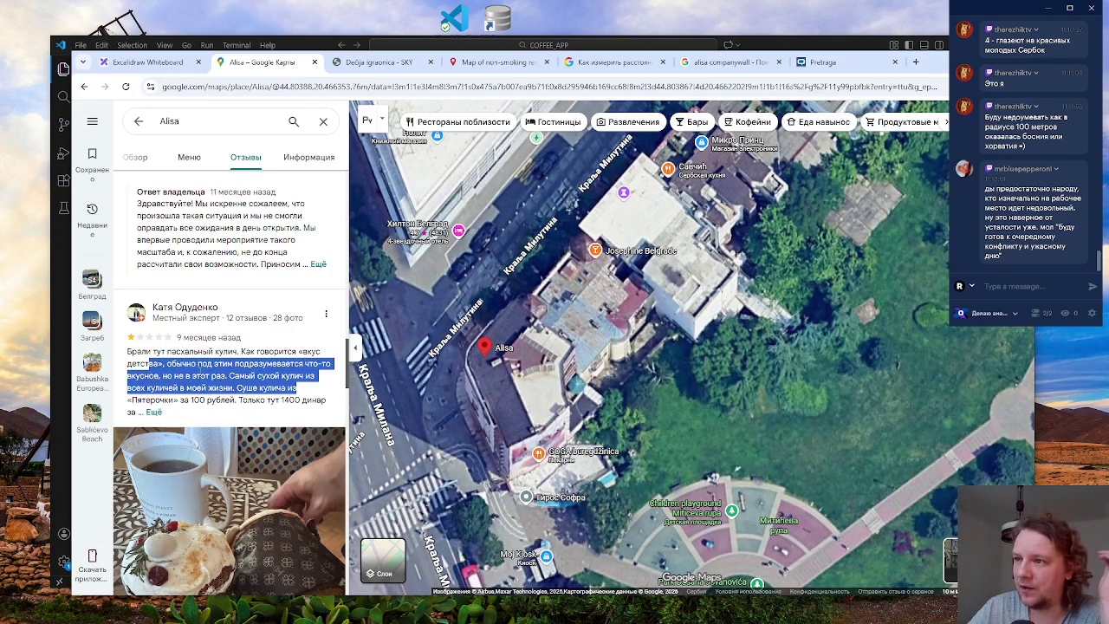
click(200, 371)
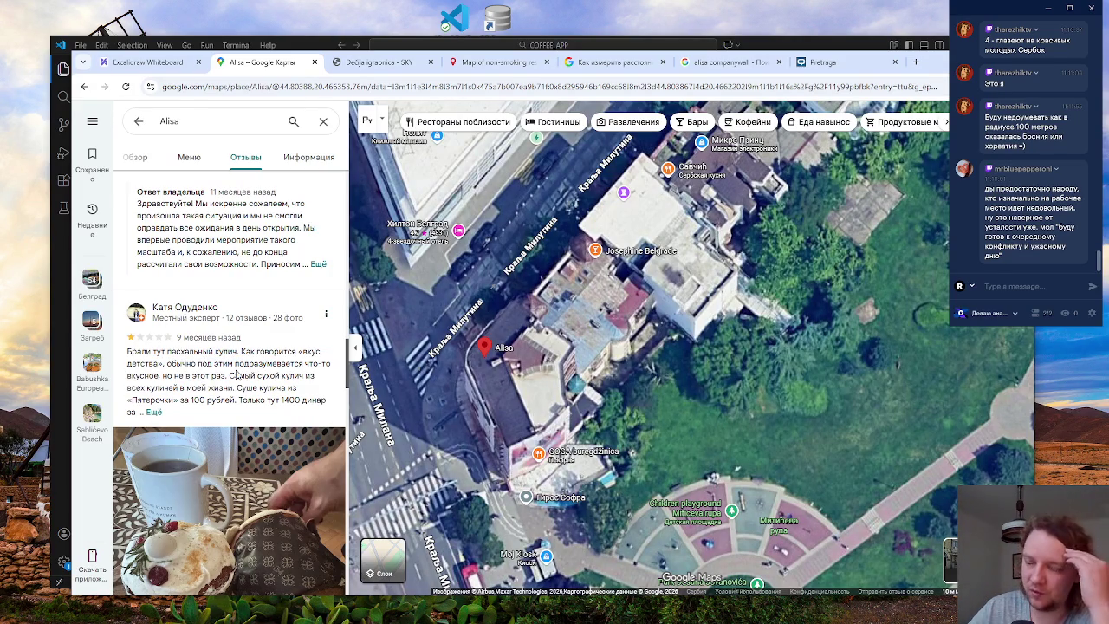
- Highlight the four-people-waiting complaint, then expand the owner's reply about the failed New Year dessert order
scroll(239, 372, down, 5)
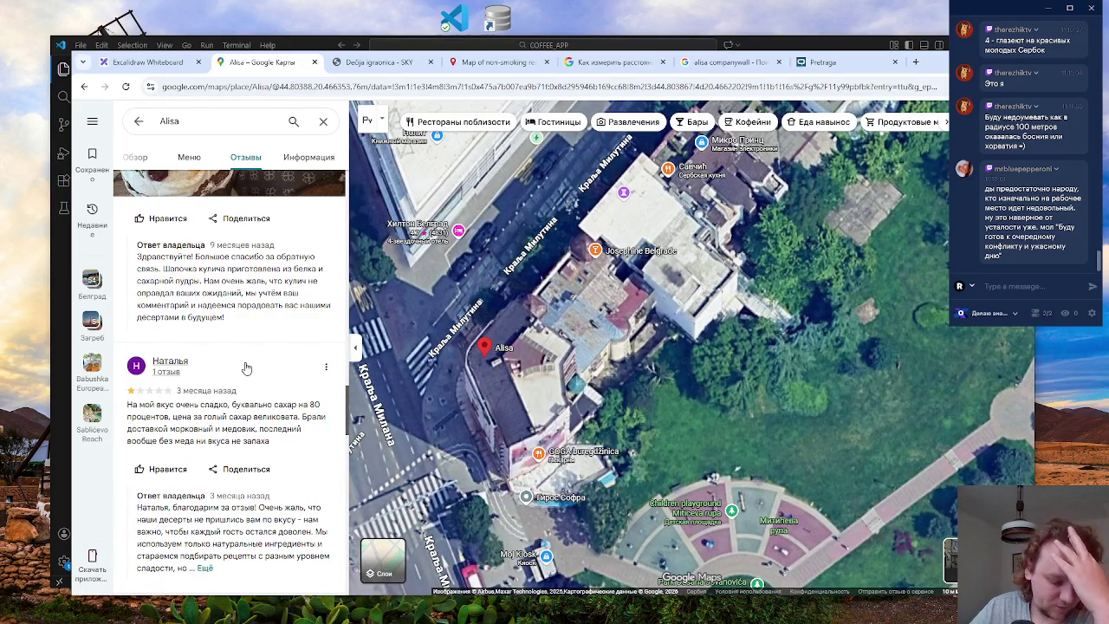
scroll(249, 372, down, 3)
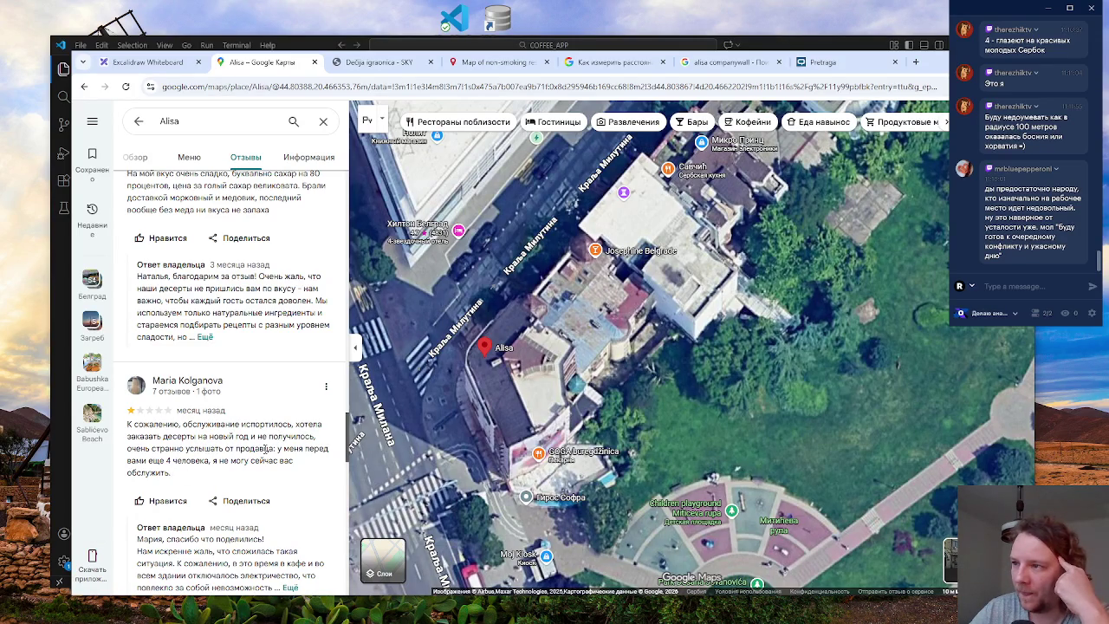
mouse_move(275, 449)
mouse_down()
mouse_move(271, 462)
mouse_move(203, 475)
mouse_up()
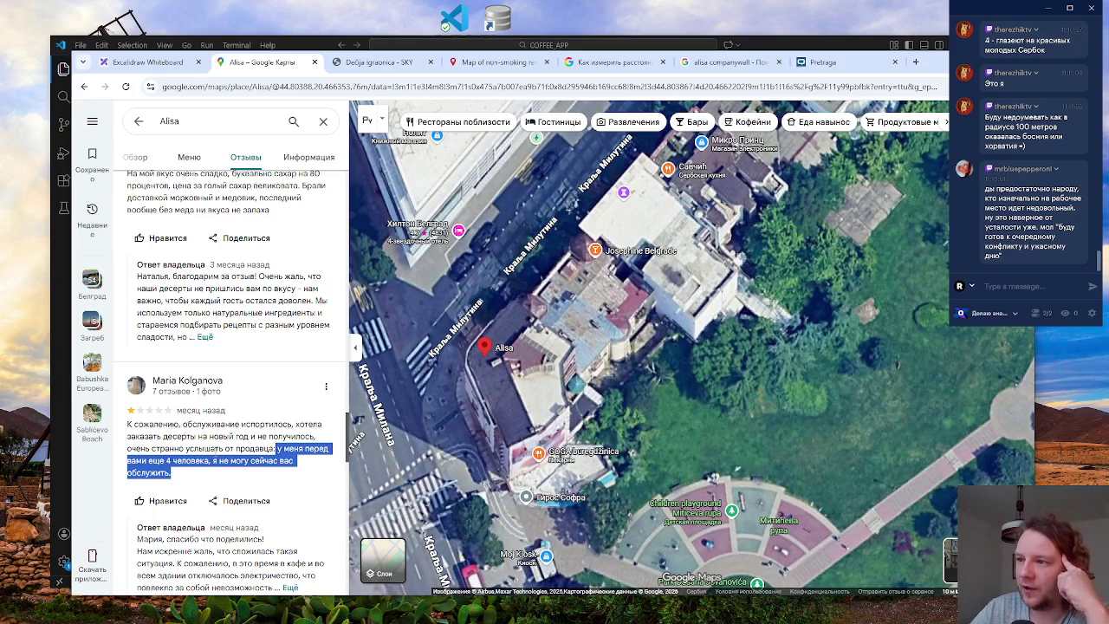
click(208, 450)
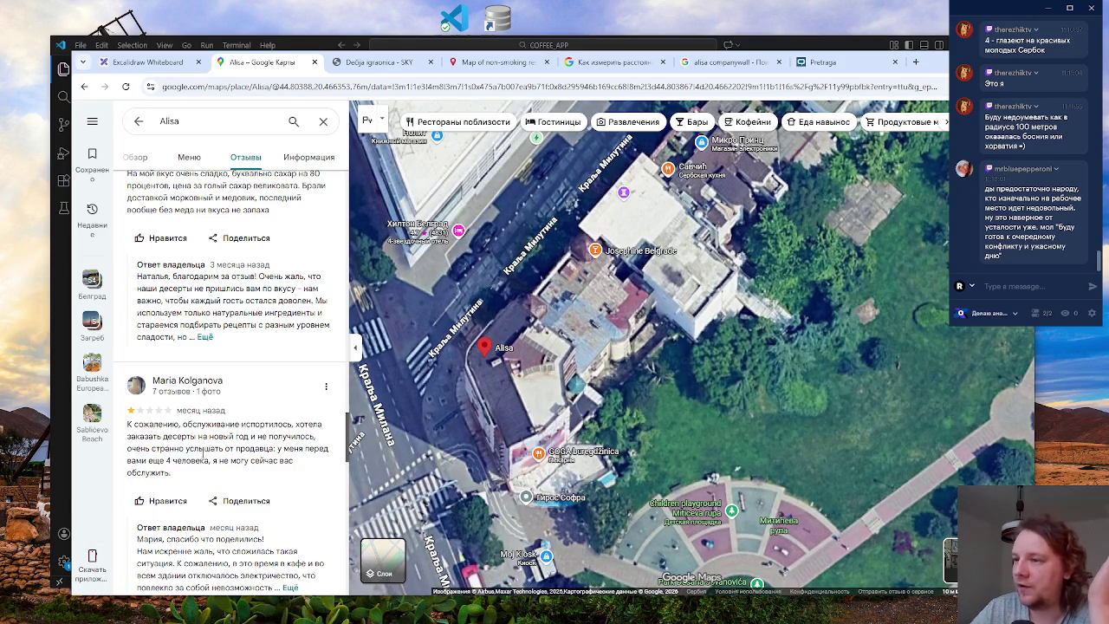
scroll(207, 455, down, 1)
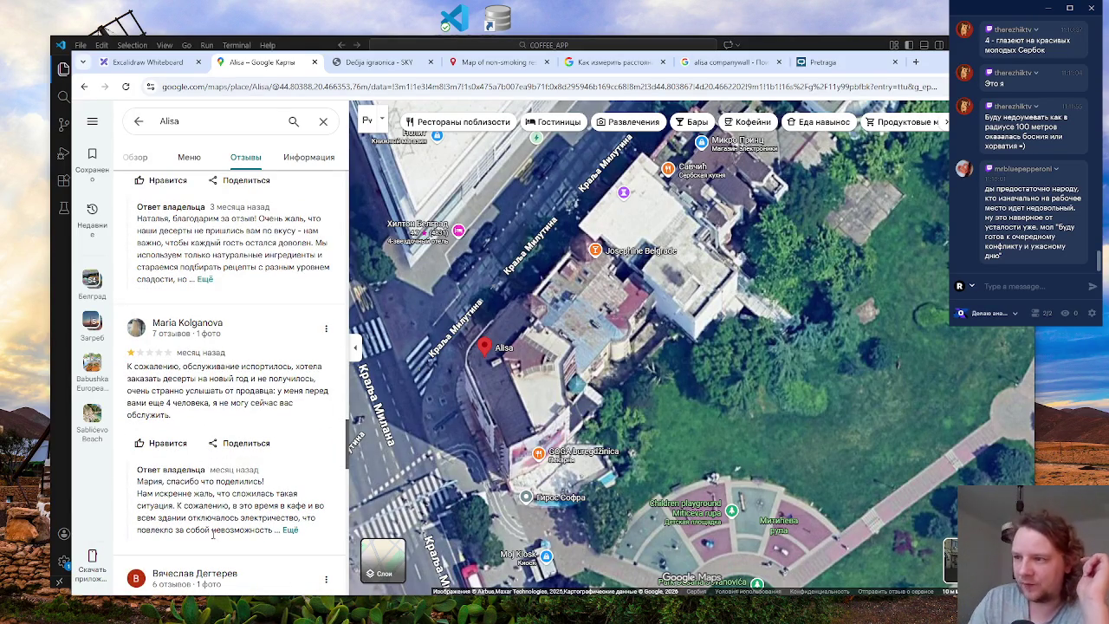
click(291, 529)
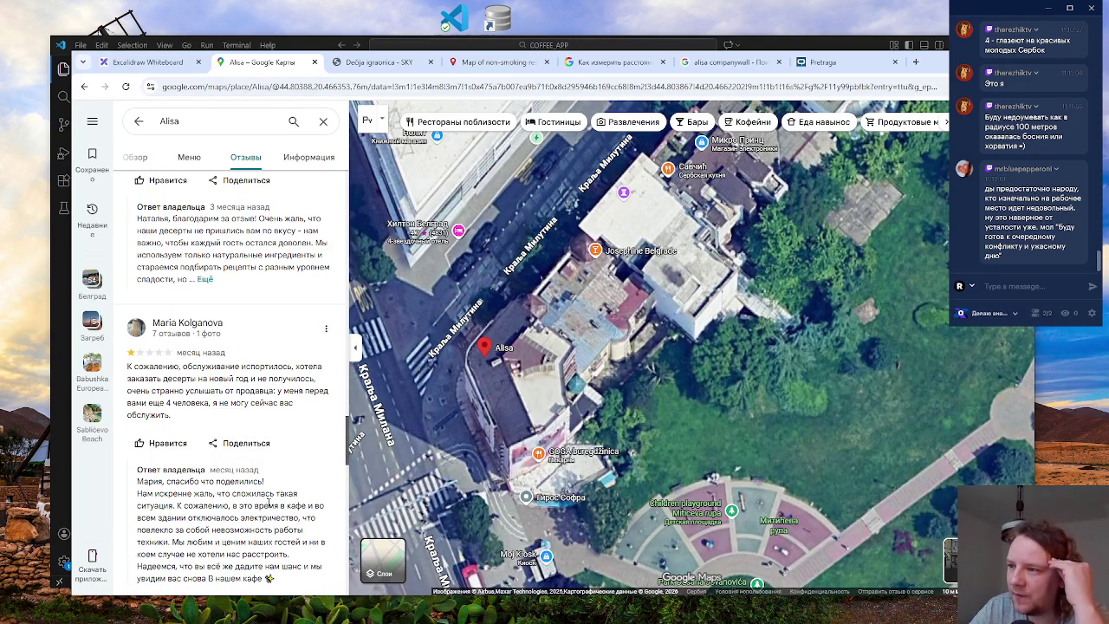
scroll(237, 518, down, 1)
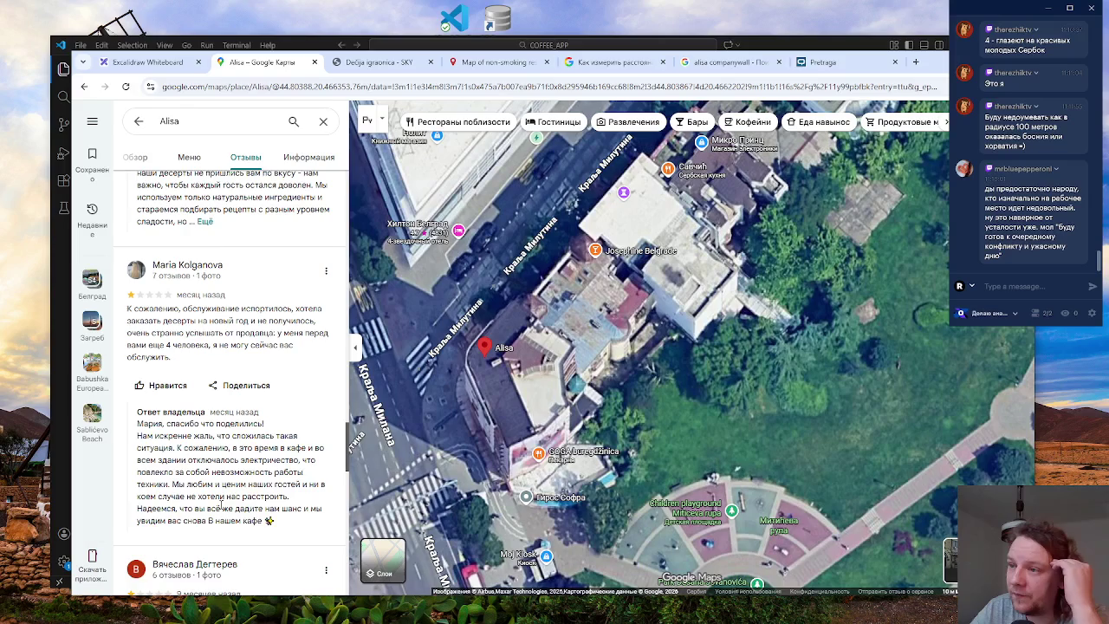
scroll(216, 498, up, 3)
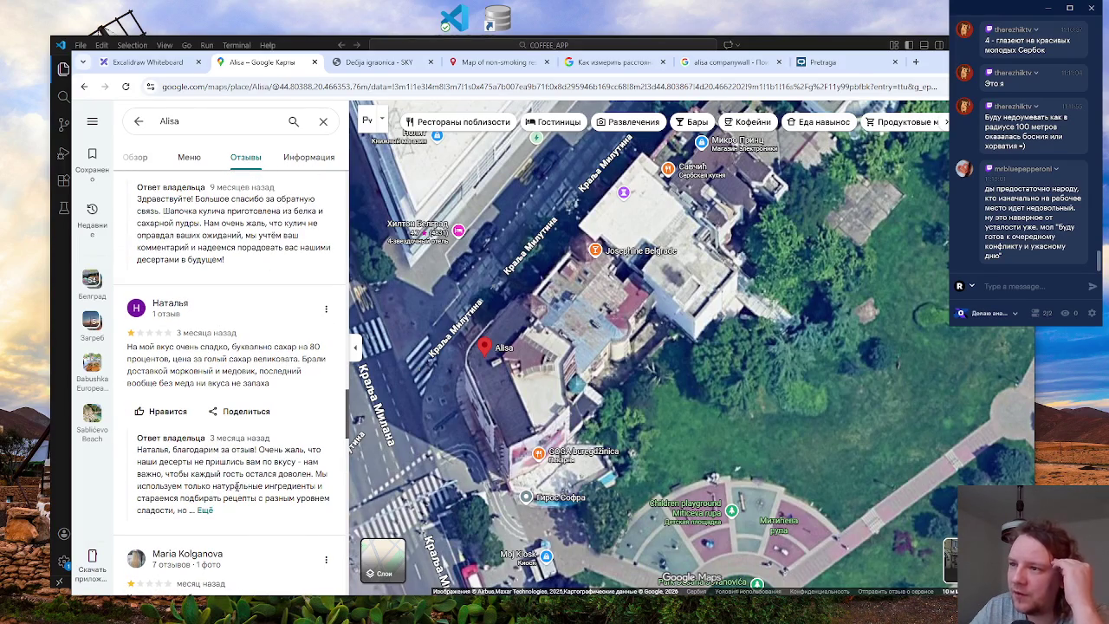
scroll(254, 490, up, 5)
scroll(256, 492, up, 4)
scroll(209, 503, down, 2)
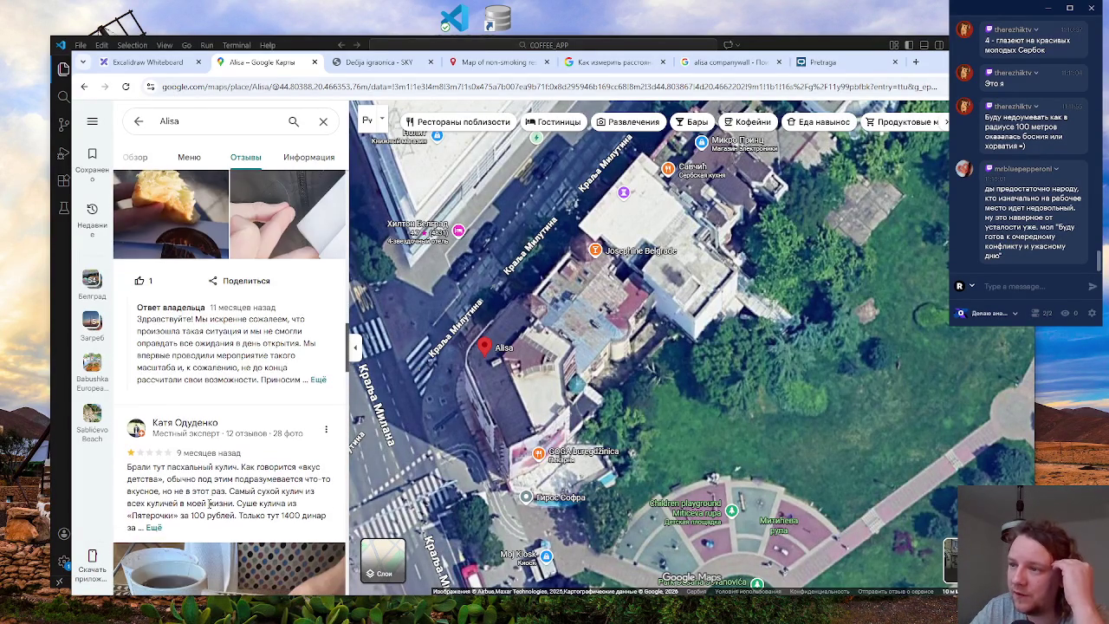
scroll(258, 488, up, 3)
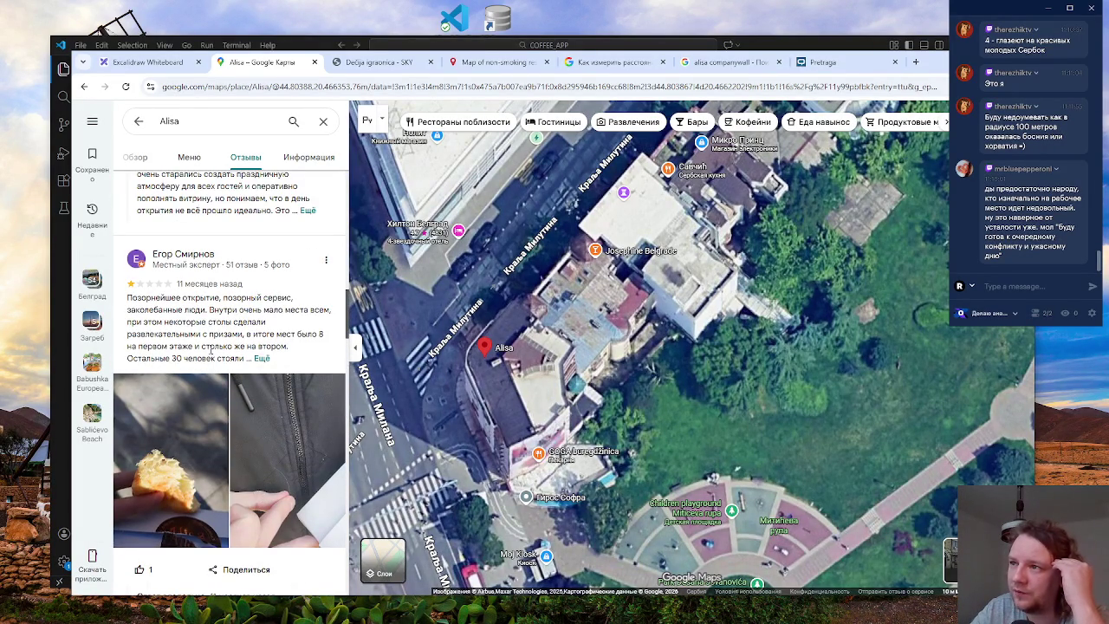
scroll(271, 354, down, 3)
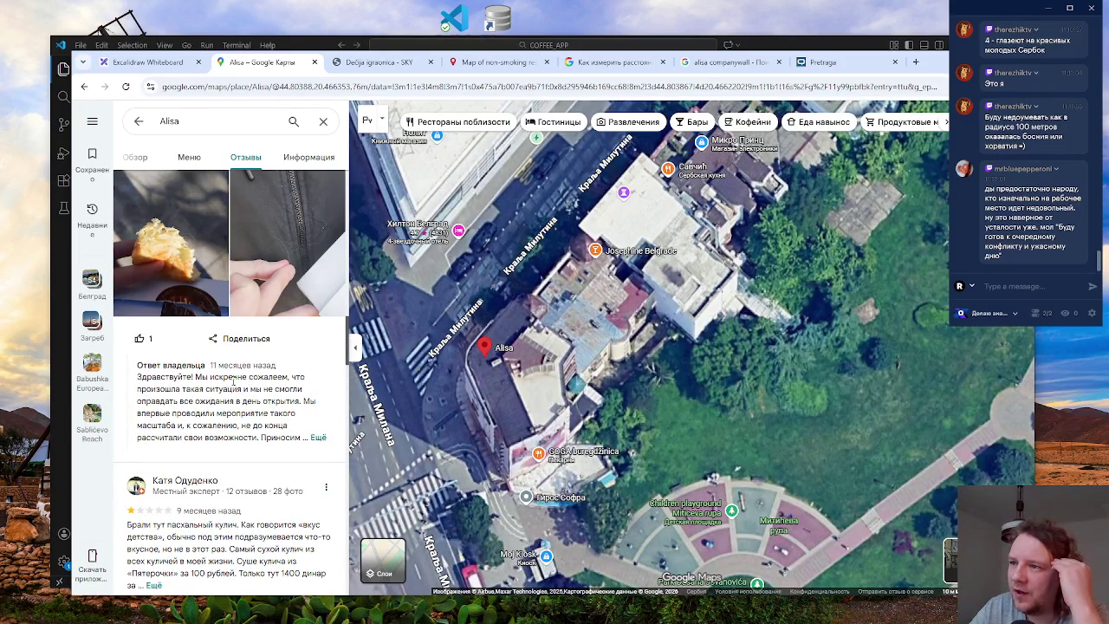
drag(200, 377, 260, 377)
click(262, 398)
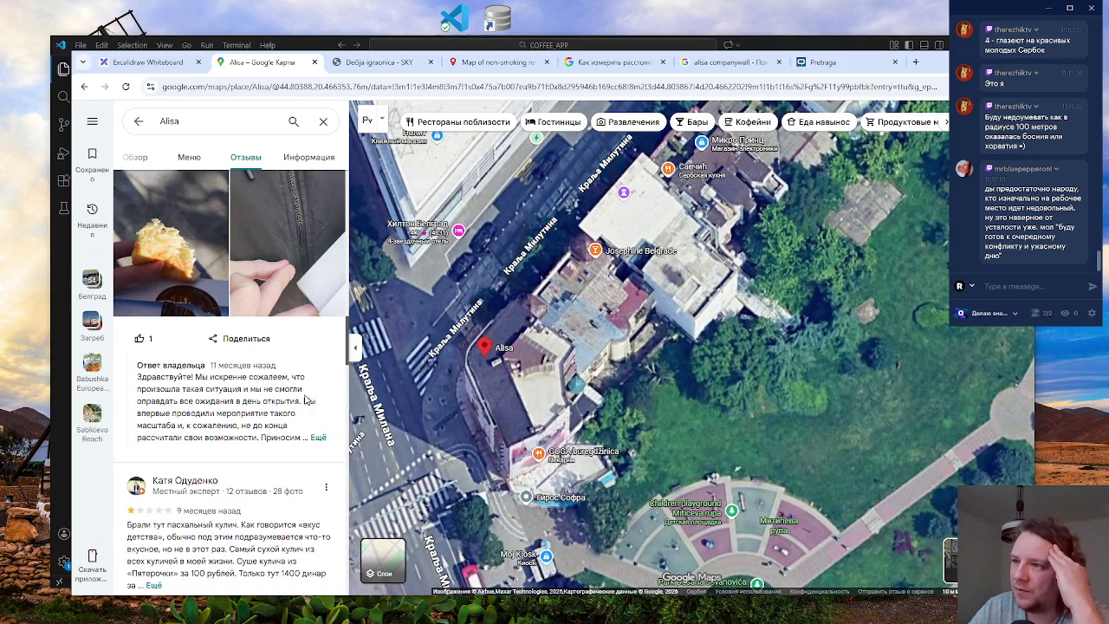
drag(296, 401, 135, 402)
click(246, 415)
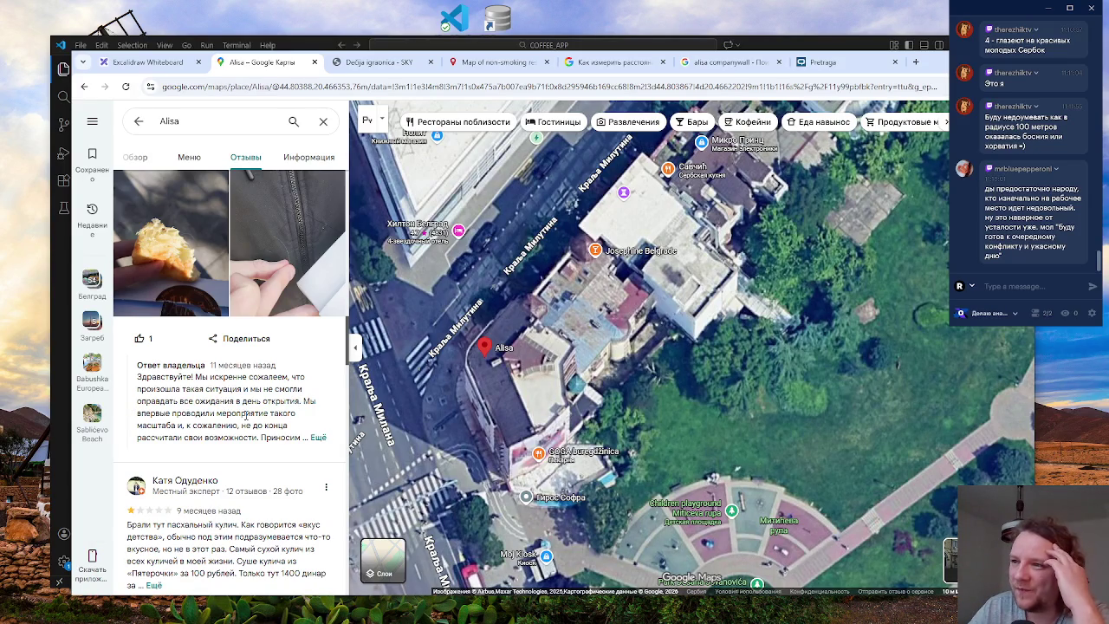
scroll(246, 412, down, 8)
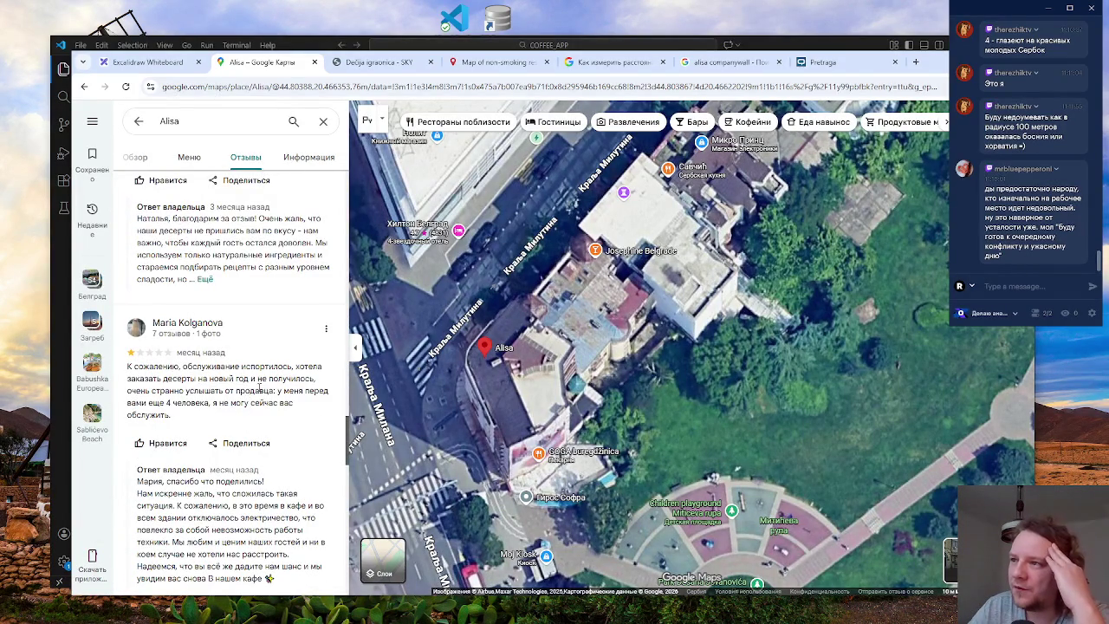
- Highlight the silent-staff complaint, then expand the unfriendly-waiter review showing Еда: 4, Сервис: 1
scroll(264, 387, down, 1)
scroll(264, 387, down, 2)
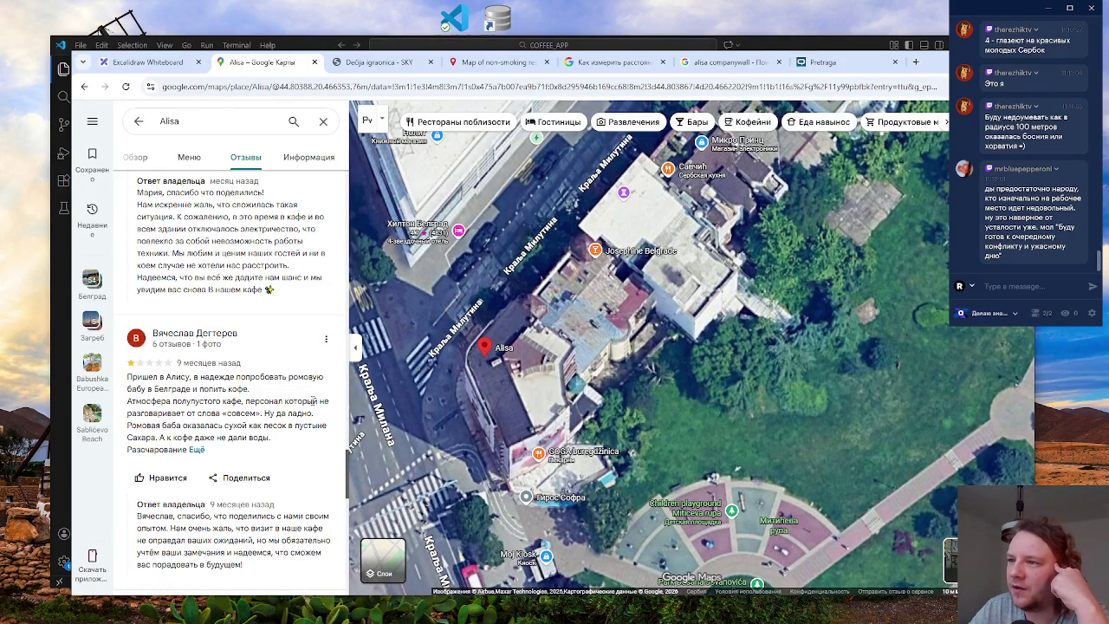
drag(256, 413, 246, 401)
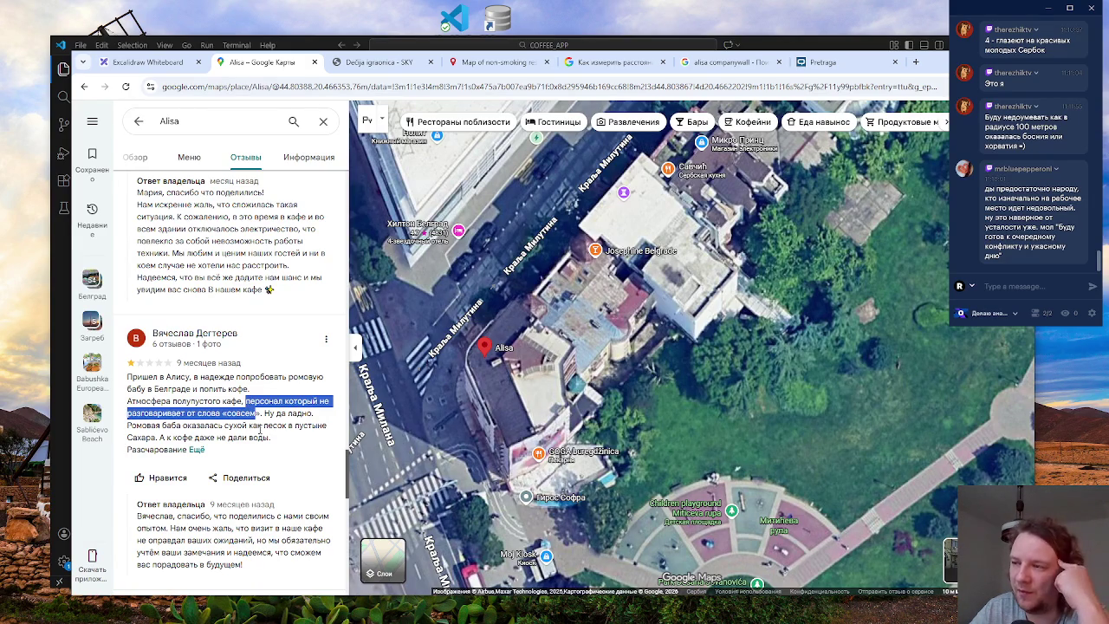
scroll(271, 431, down, 1)
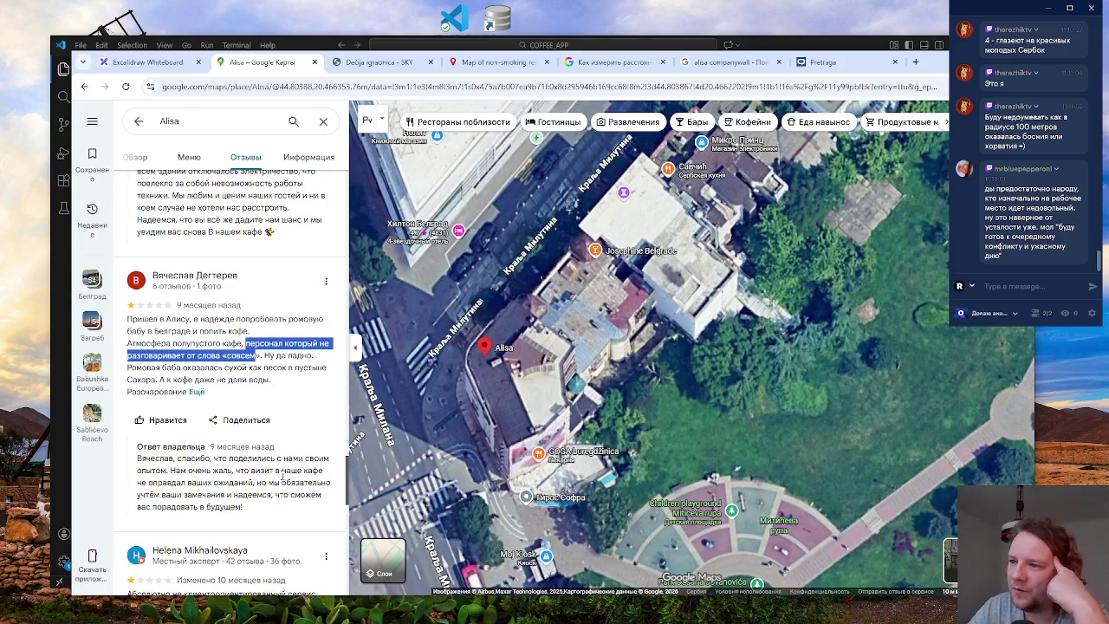
drag(245, 509, 176, 483)
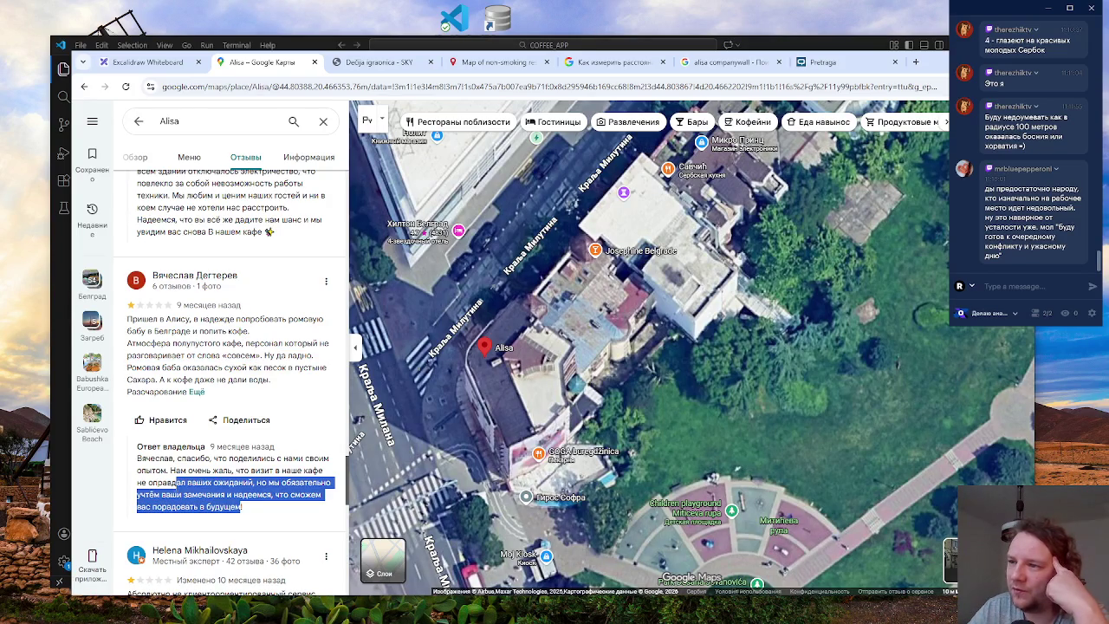
click(270, 475)
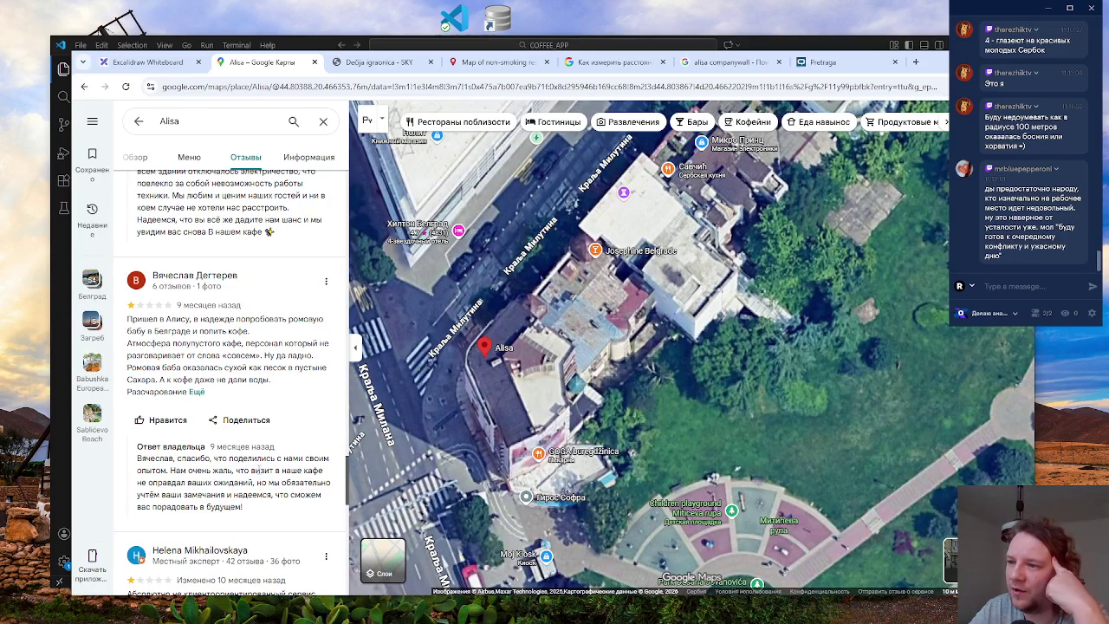
scroll(260, 470, down, 2)
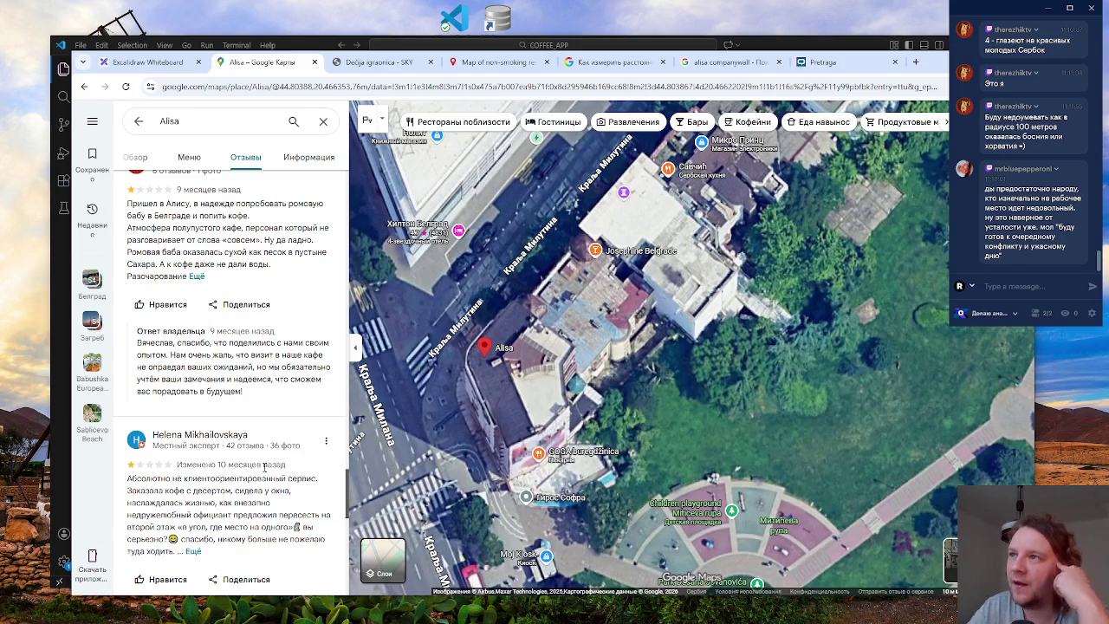
scroll(264, 468, down, 1)
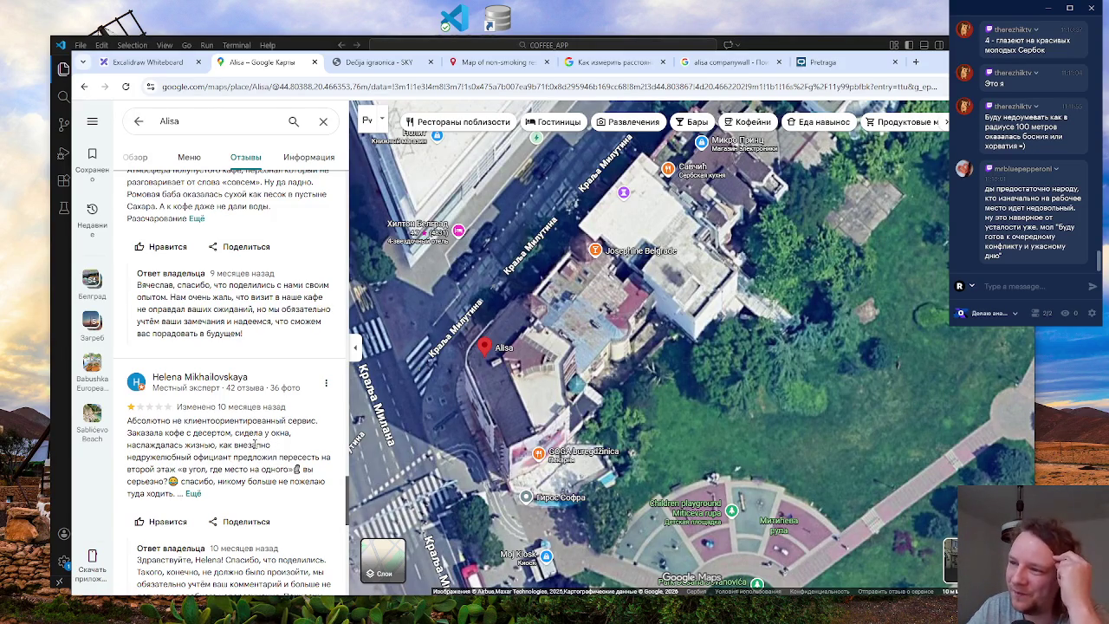
click(194, 494)
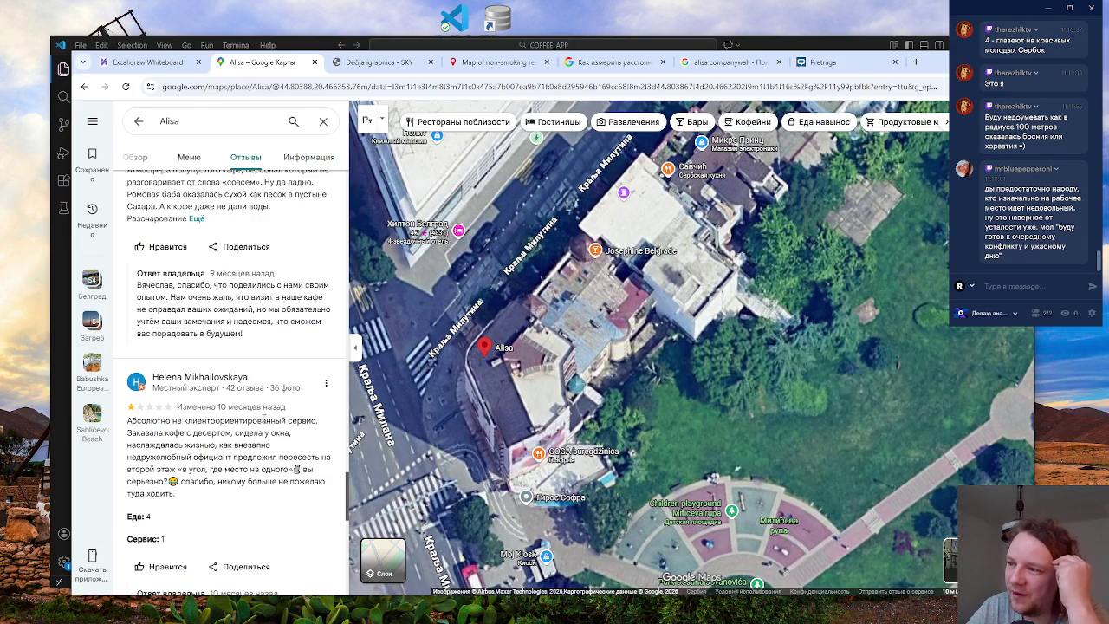
drag(176, 496, 127, 459)
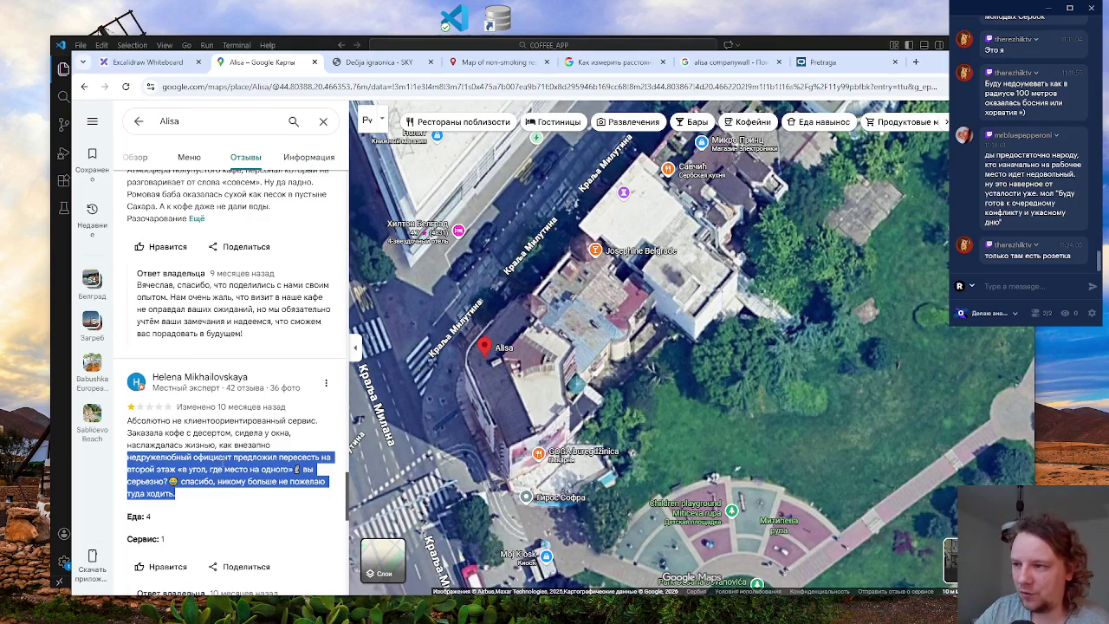
click(224, 466)
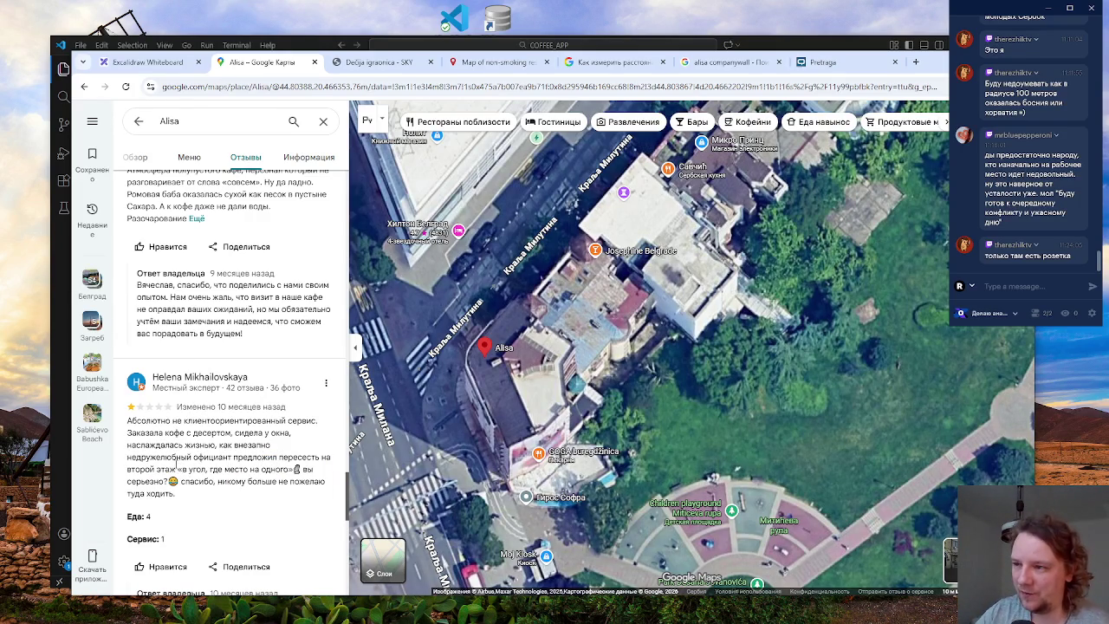
scroll(261, 435, down, 2)
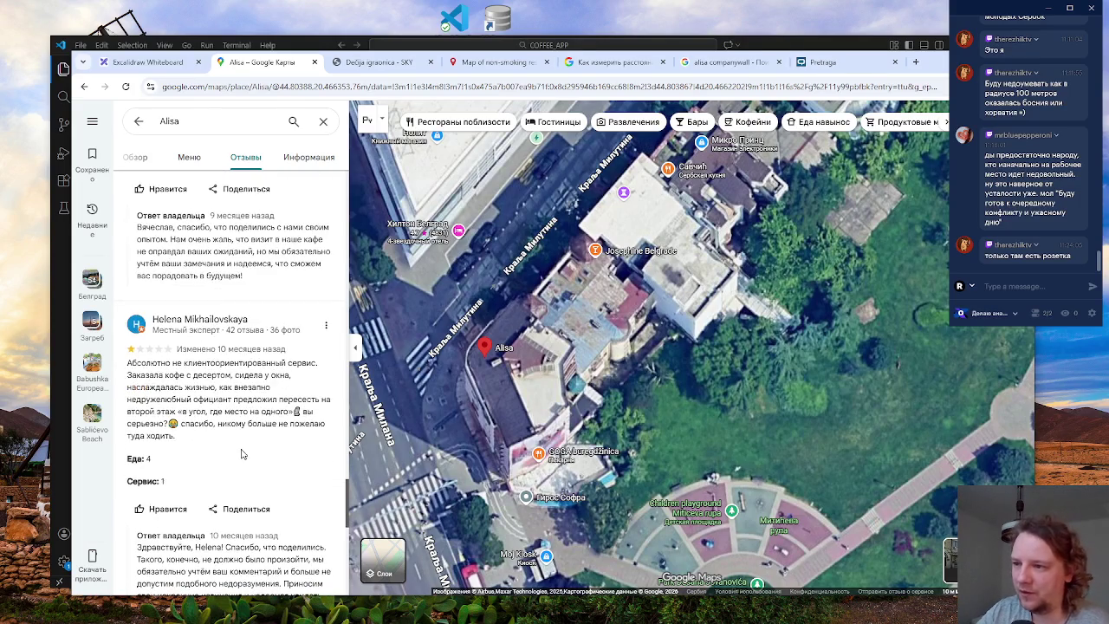
- Scroll further through the reviews, expanding two to reveal their price and ratings
scroll(245, 389, down, 2)
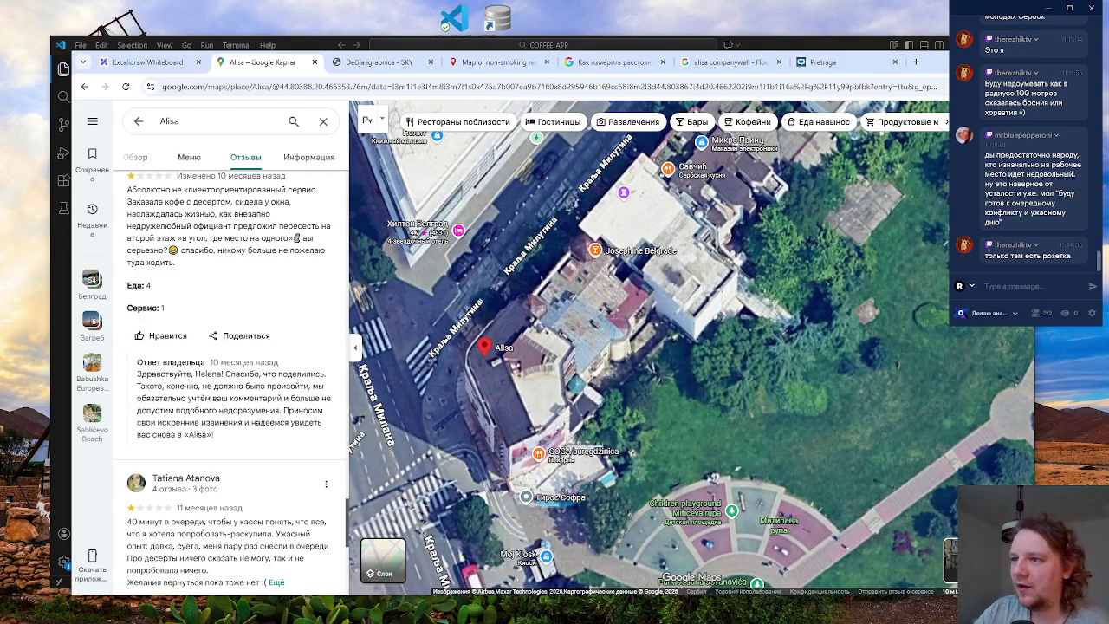
scroll(224, 421, down, 1)
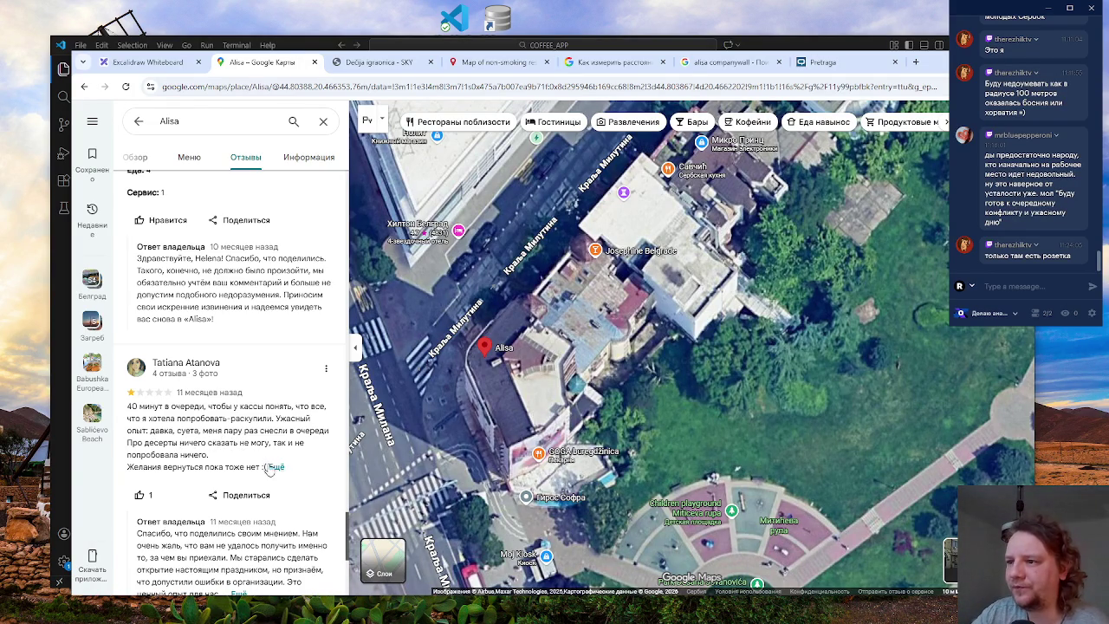
click(275, 467)
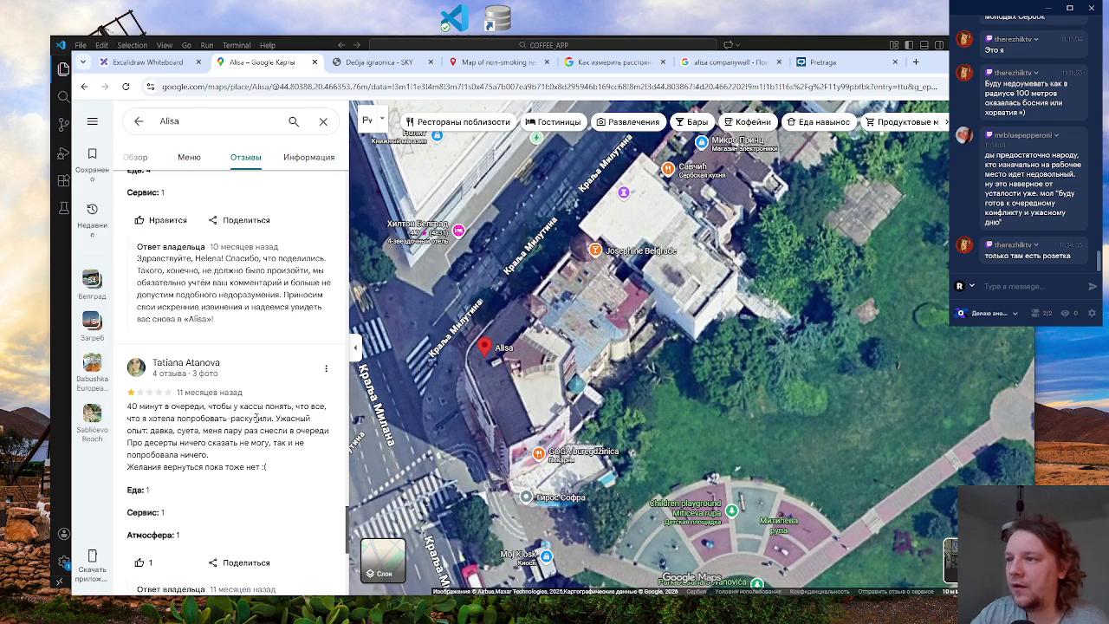
scroll(227, 415, down, 2)
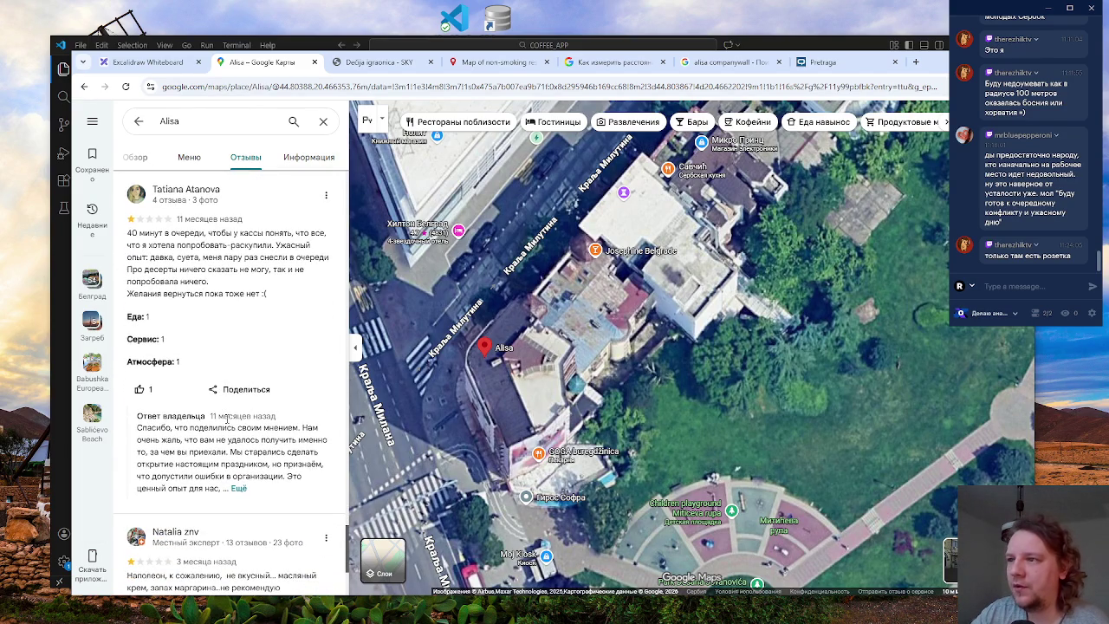
scroll(235, 304, down, 1)
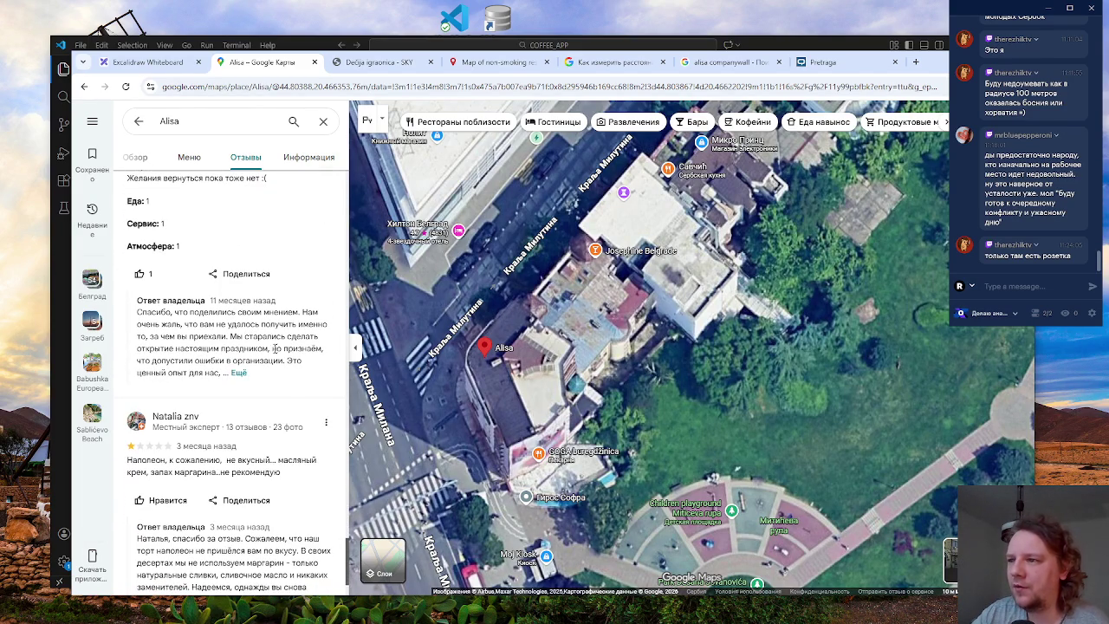
scroll(282, 421, down, 1)
scroll(282, 421, down, 2)
scroll(281, 427, down, 3)
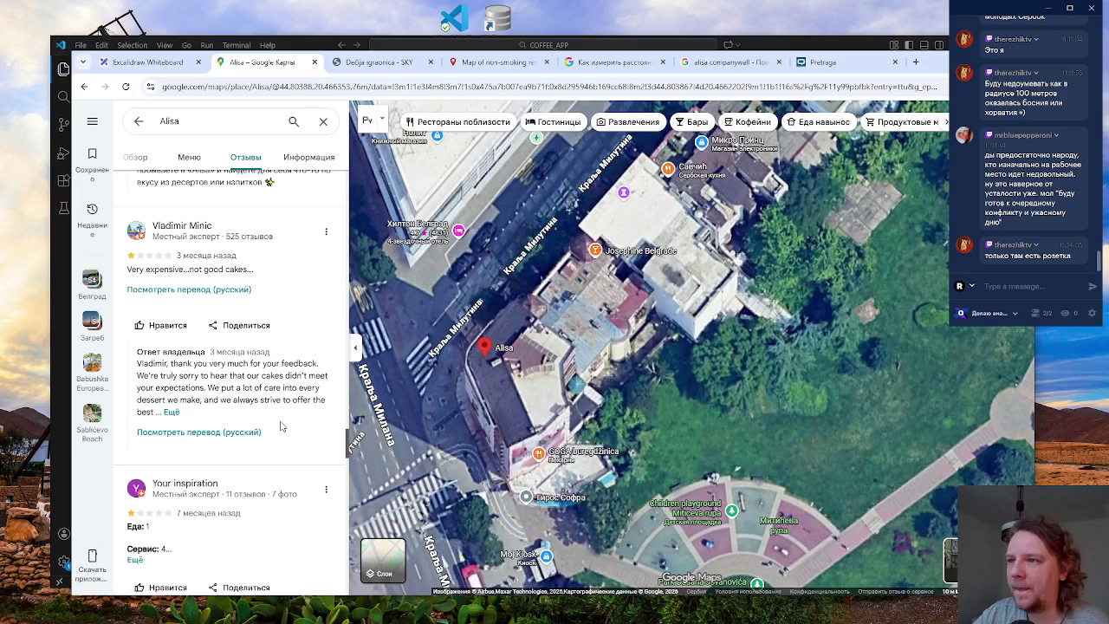
scroll(281, 425, down, 3)
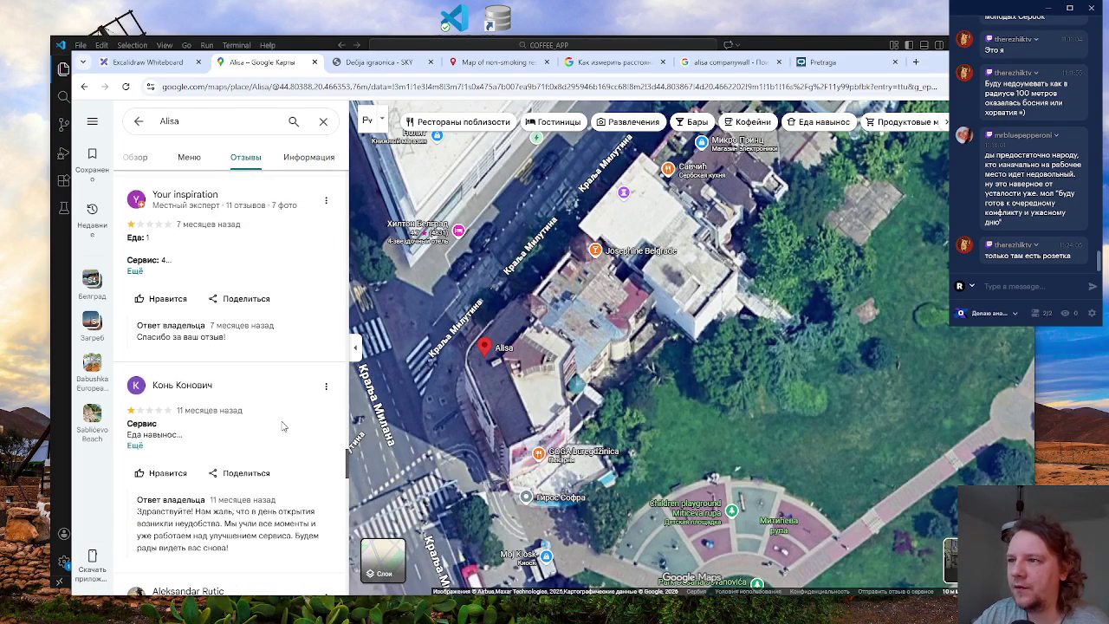
scroll(281, 426, down, 1)
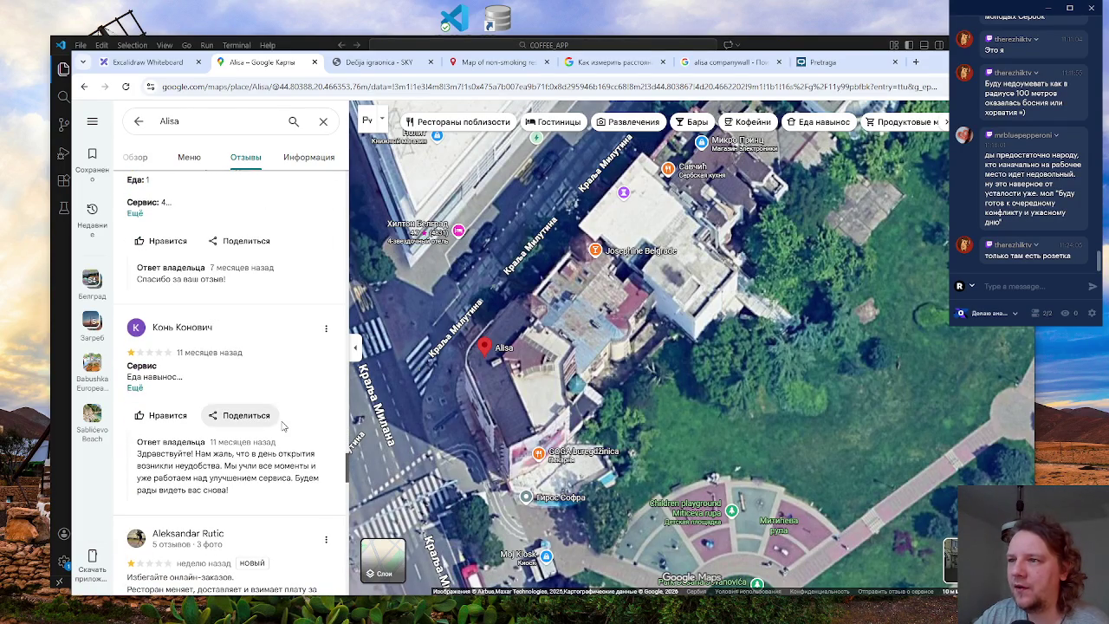
click(135, 387)
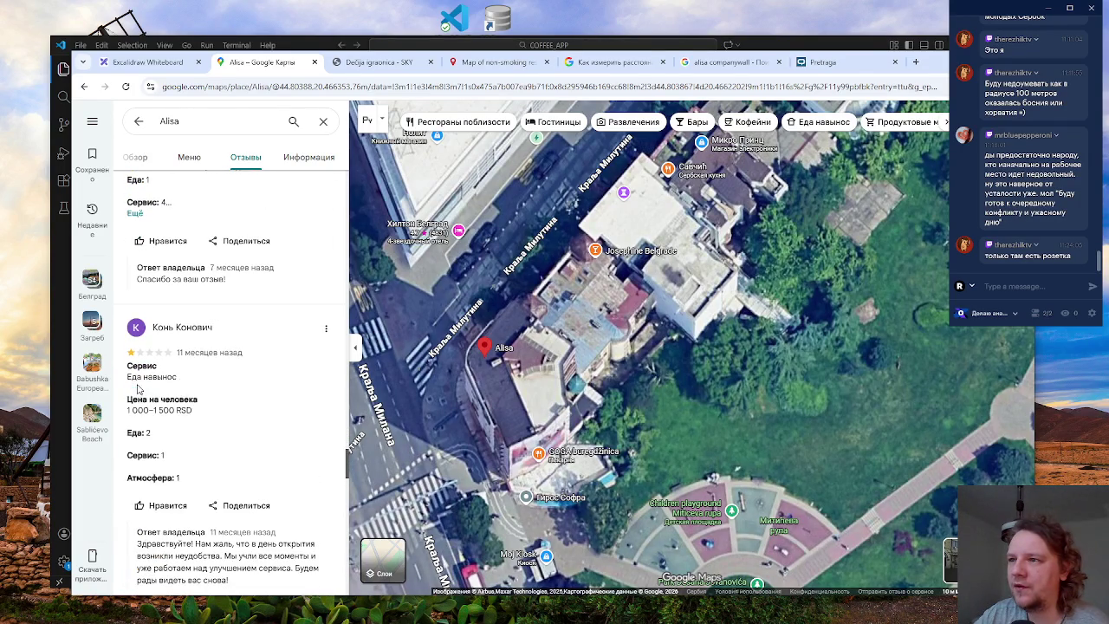
- Scroll down through the rest of Alisa's low-rated reviews
scroll(253, 375, down, 3)
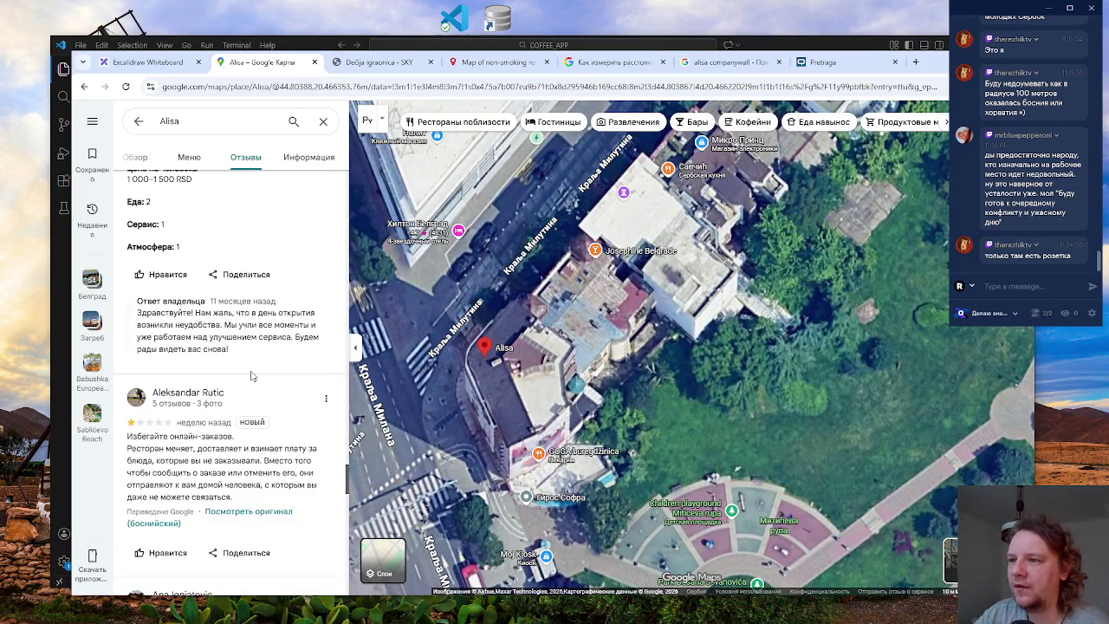
scroll(256, 389, down, 2)
scroll(259, 411, up, 2)
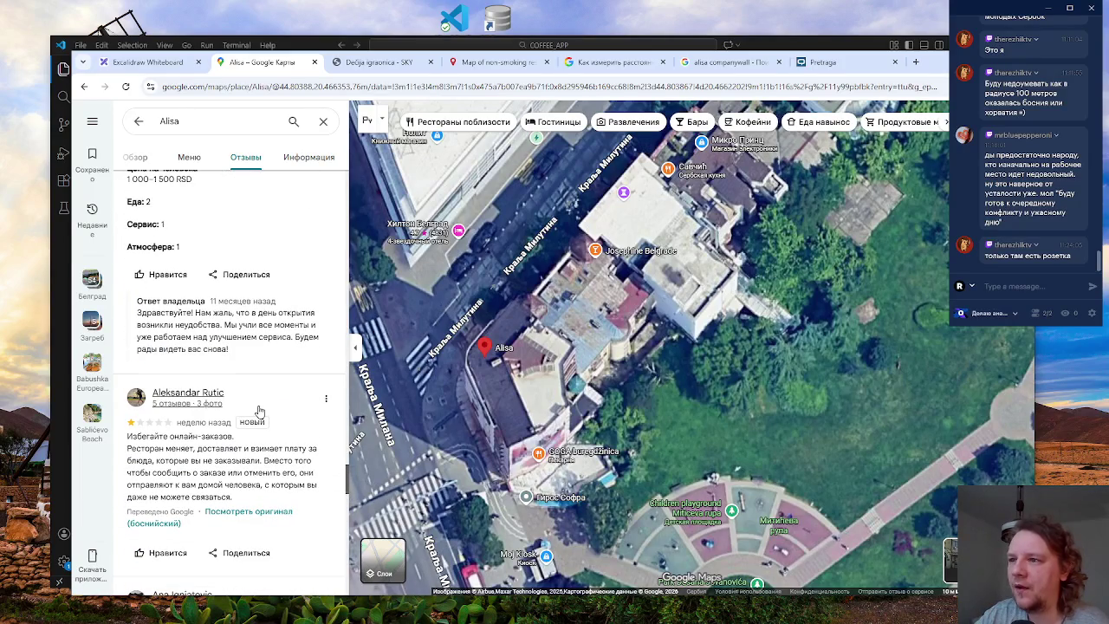
scroll(238, 451, down, 3)
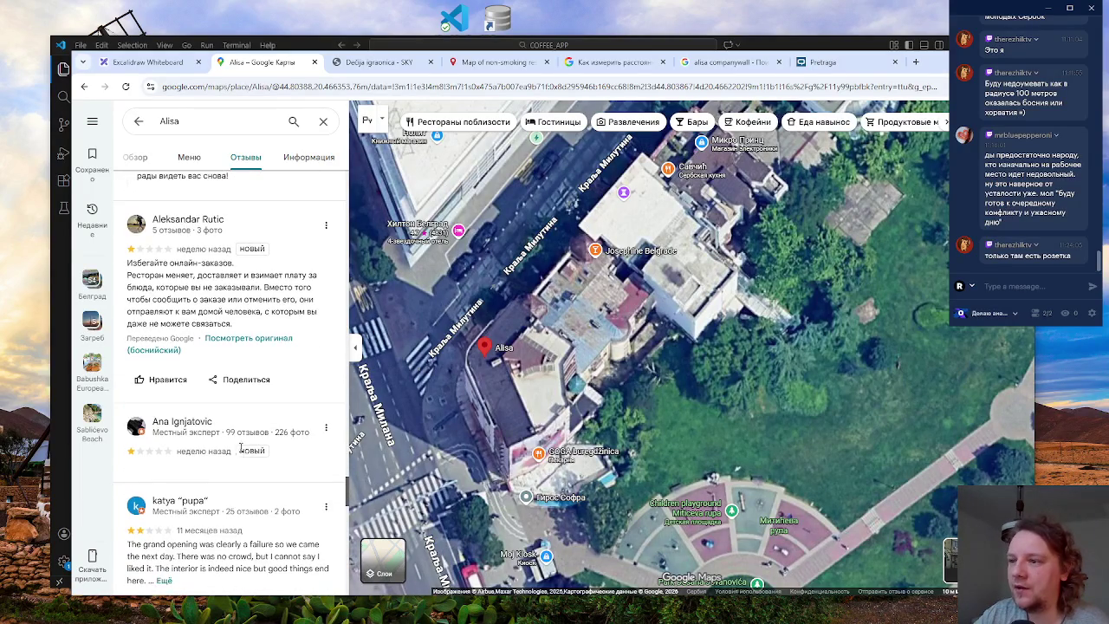
scroll(243, 453, down, 5)
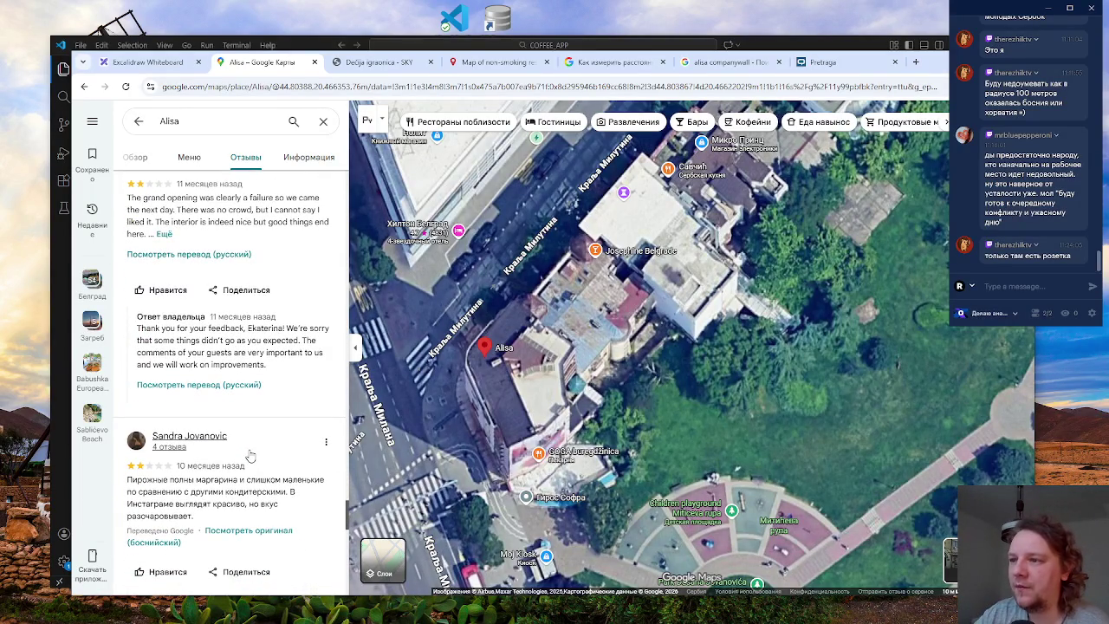
scroll(272, 449, down, 3)
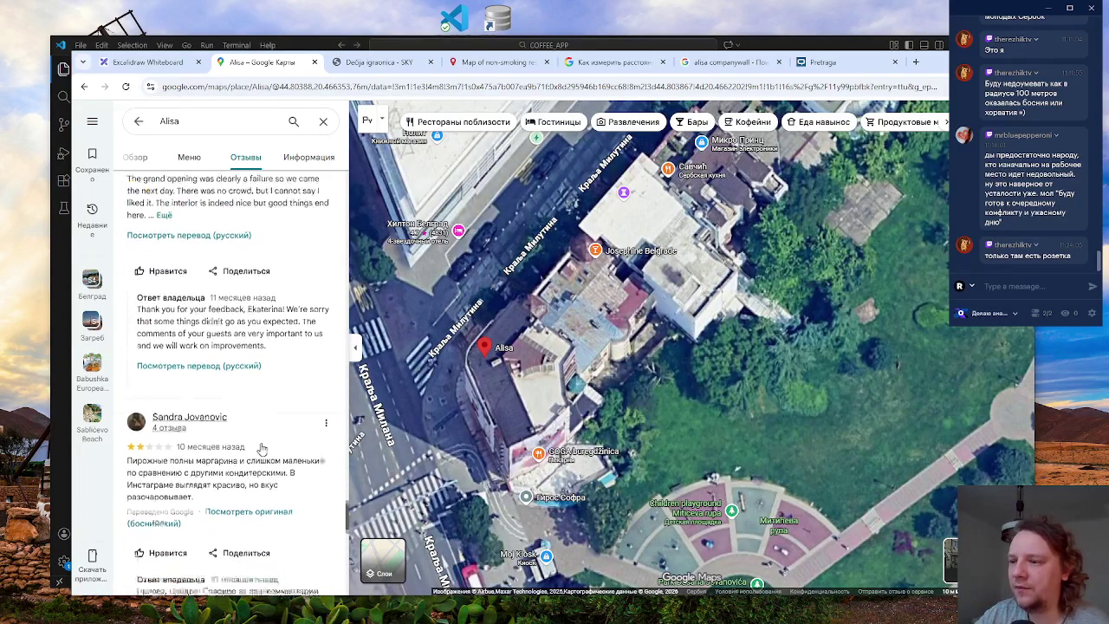
scroll(262, 450, down, 1)
scroll(262, 450, down, 2)
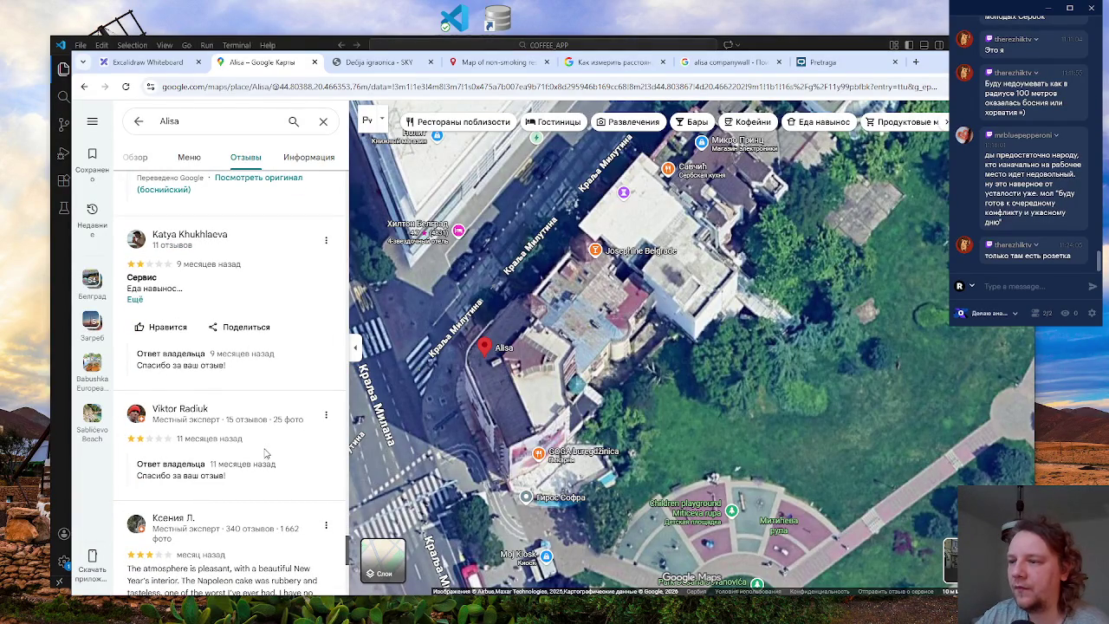
scroll(264, 454, down, 1)
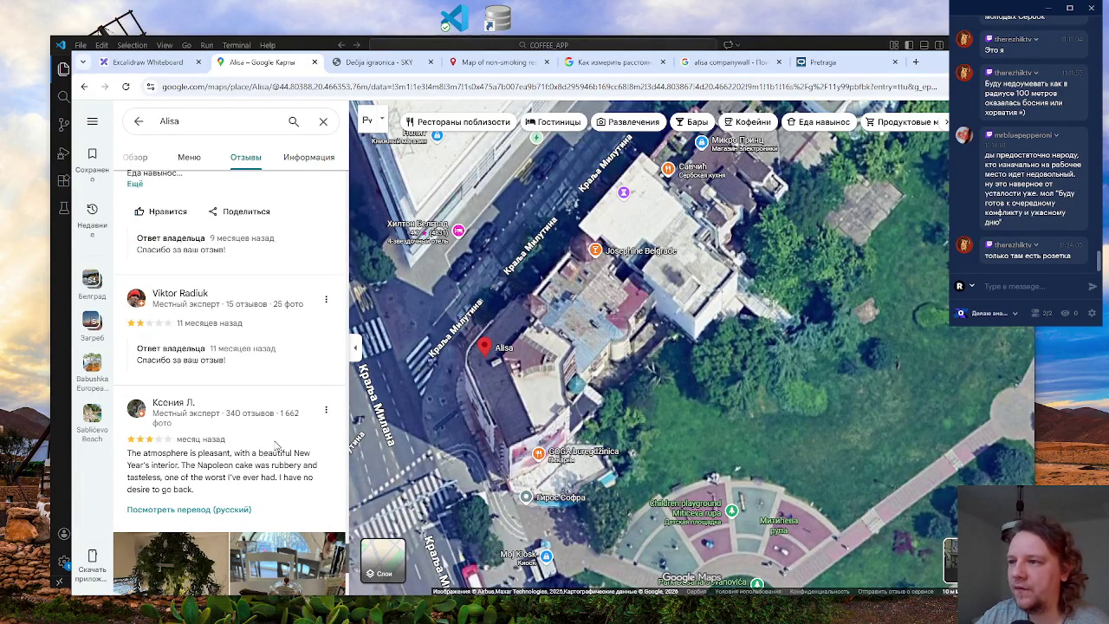
scroll(276, 448, down, 2)
scroll(276, 447, down, 1)
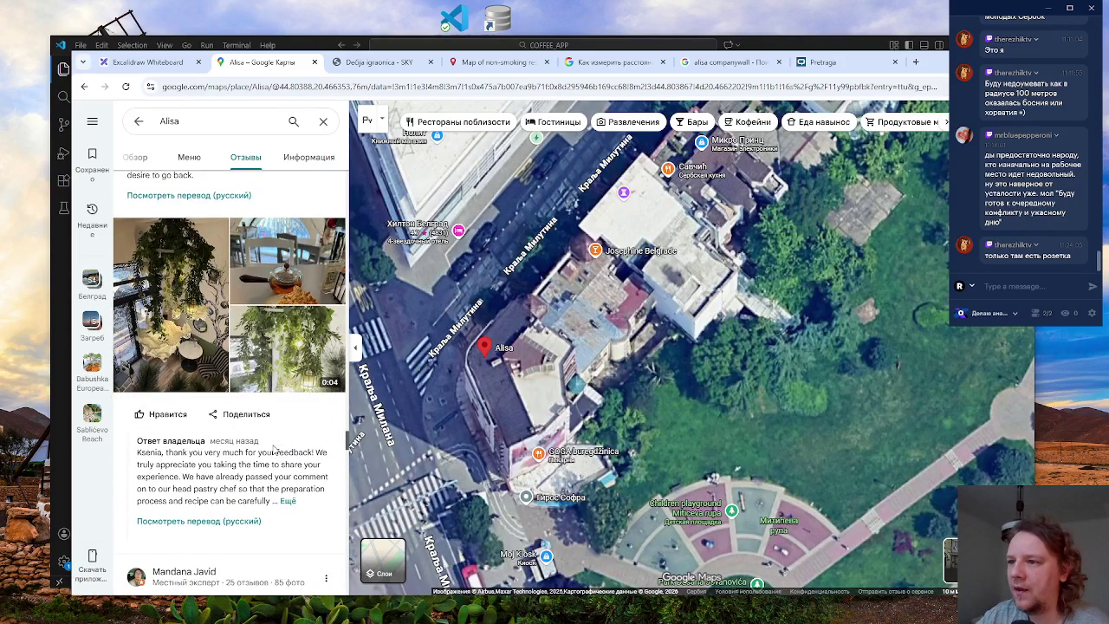
scroll(273, 446, down, 1)
scroll(273, 446, down, 2)
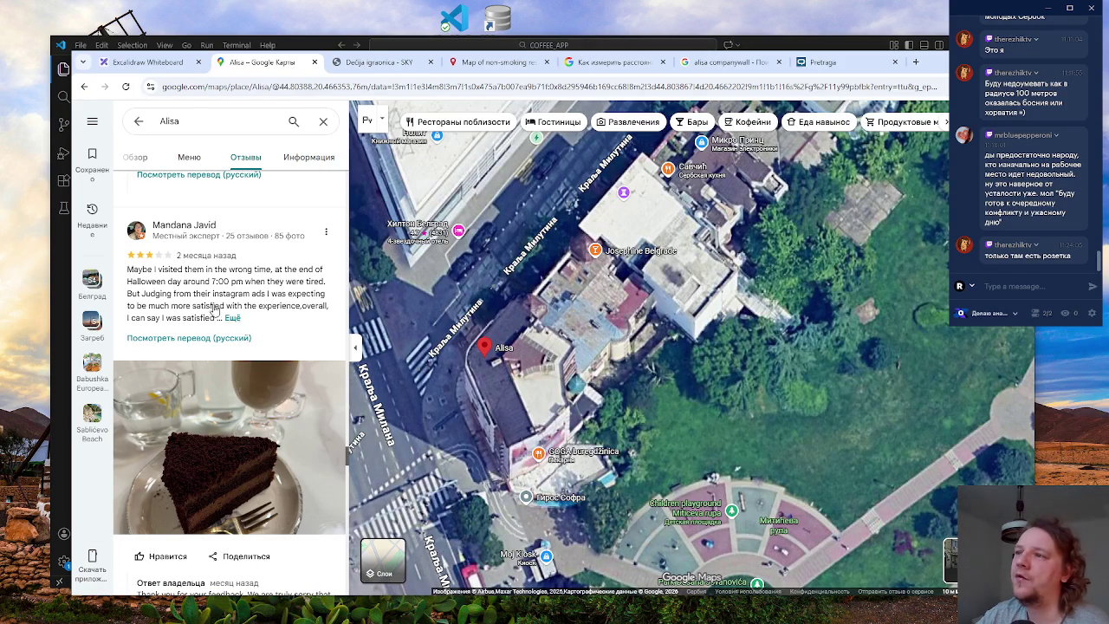
scroll(264, 404, down, 2)
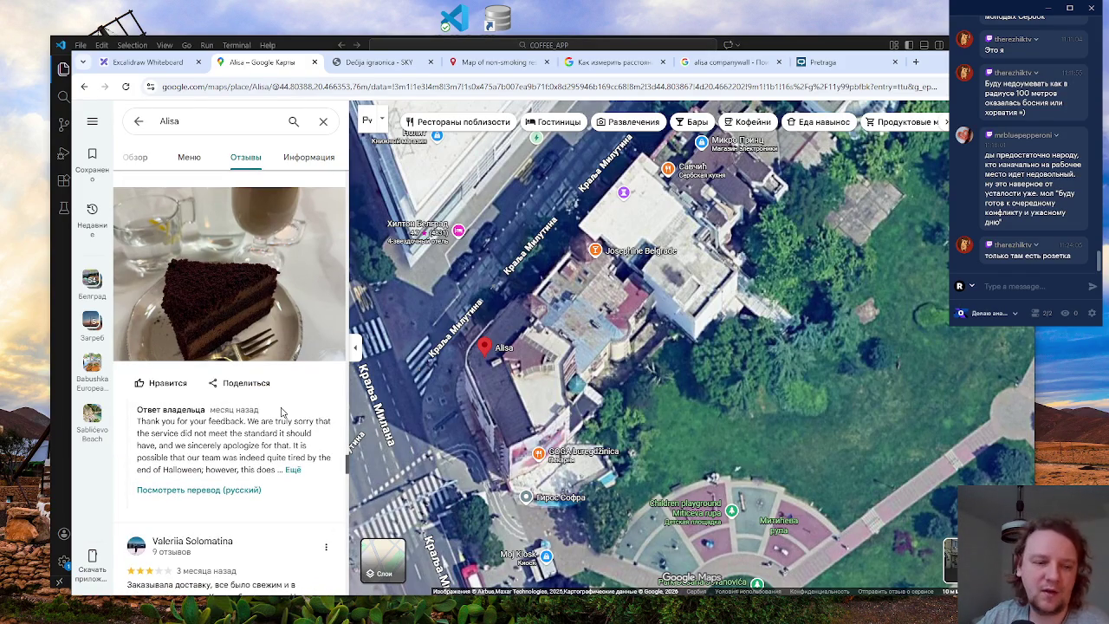
scroll(678, 400, down, 3)
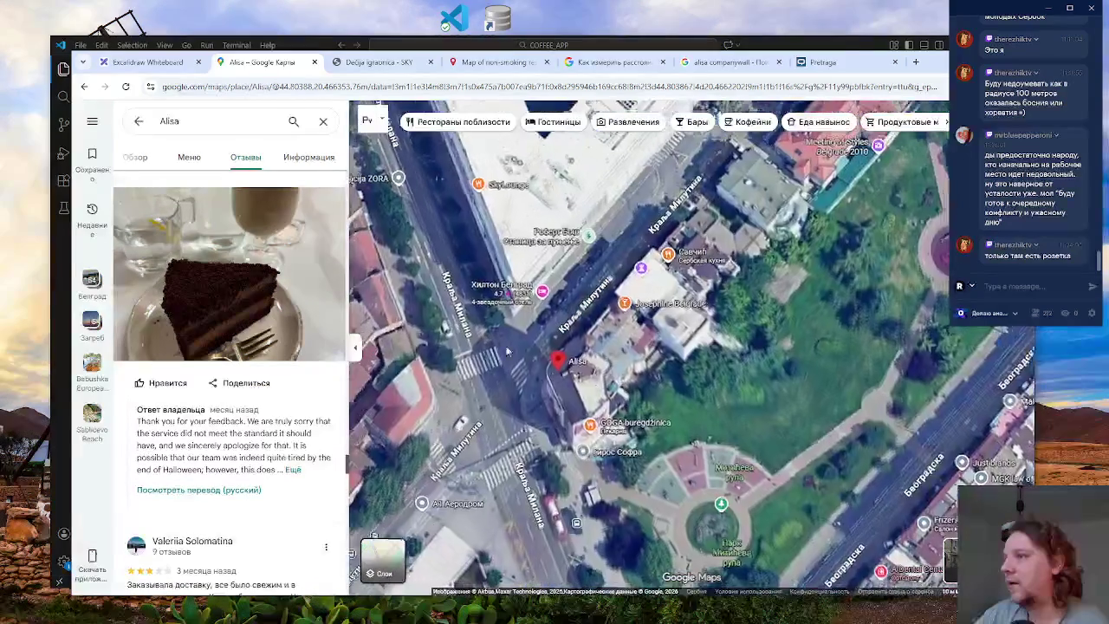
- Close the Alisa place panel, return to the Excalidraw board and select the 'Пьют кофе,' text
click(712, 399)
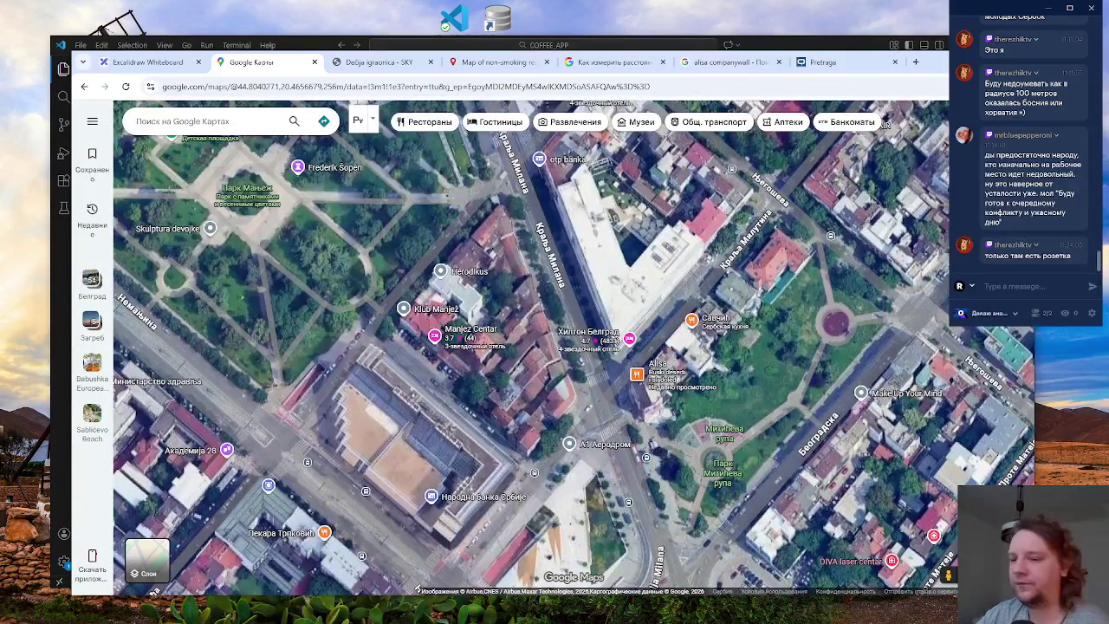
click(147, 62)
click(393, 442)
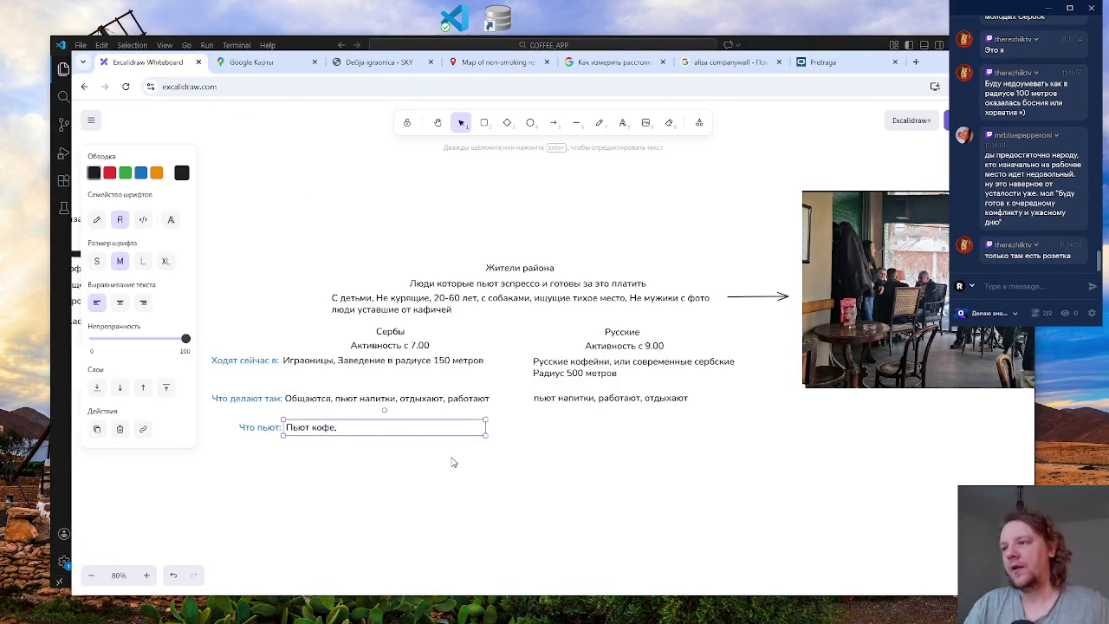
- Open the 'Пьют кофе,' text for editing, with the cursor at its end
click(451, 463)
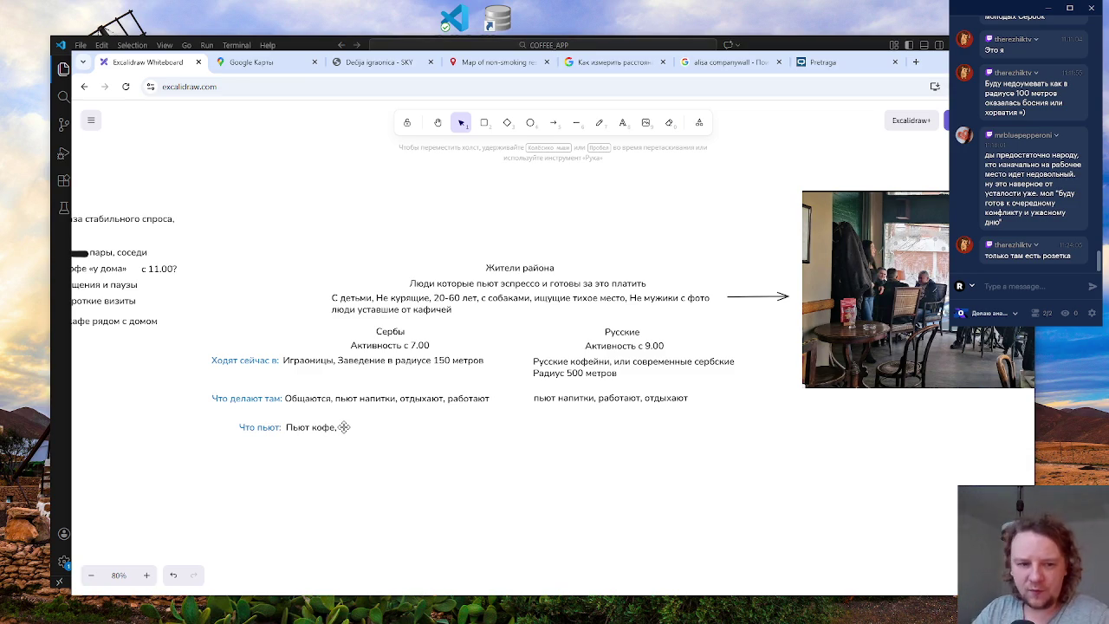
double_click(344, 426)
key(ctrl+a)
click(352, 427)
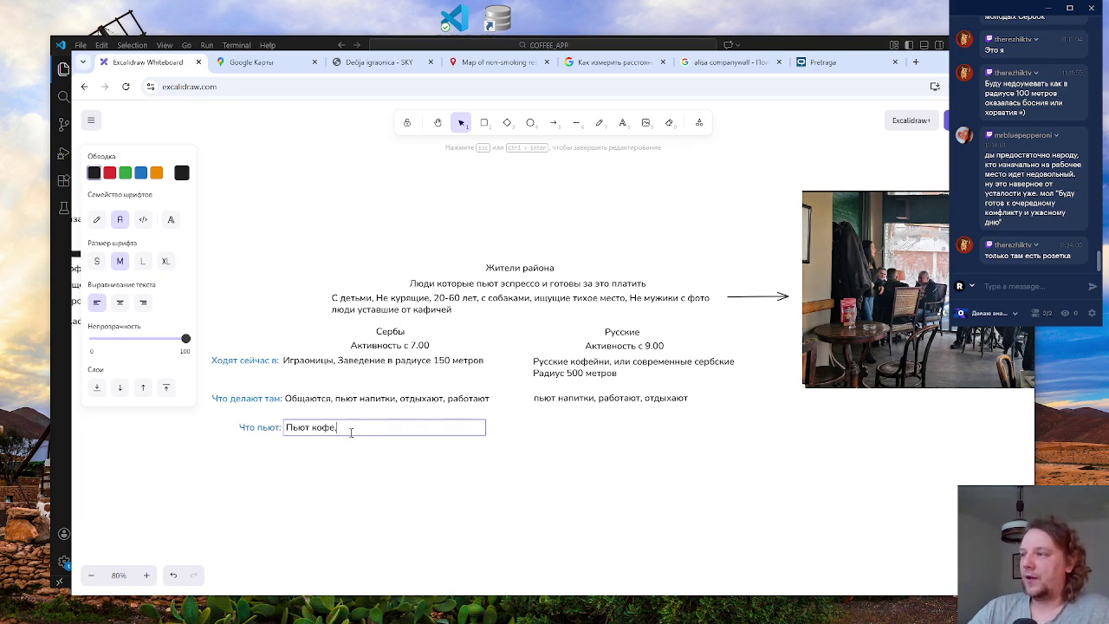
click(359, 445)
scroll(359, 445, left, 5)
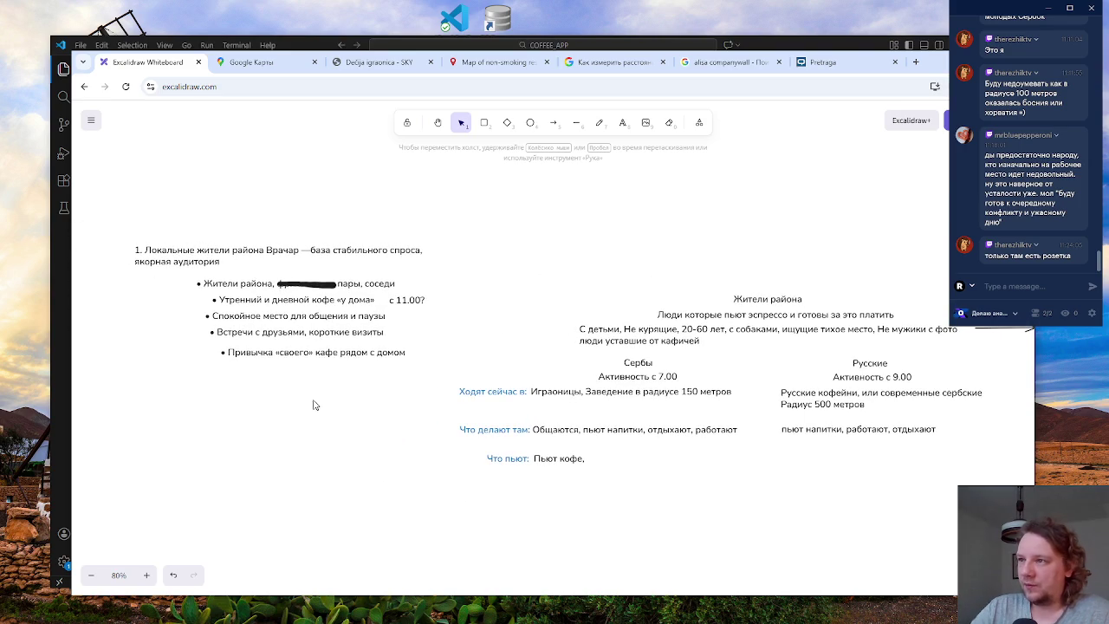
click(158, 254)
click(552, 244)
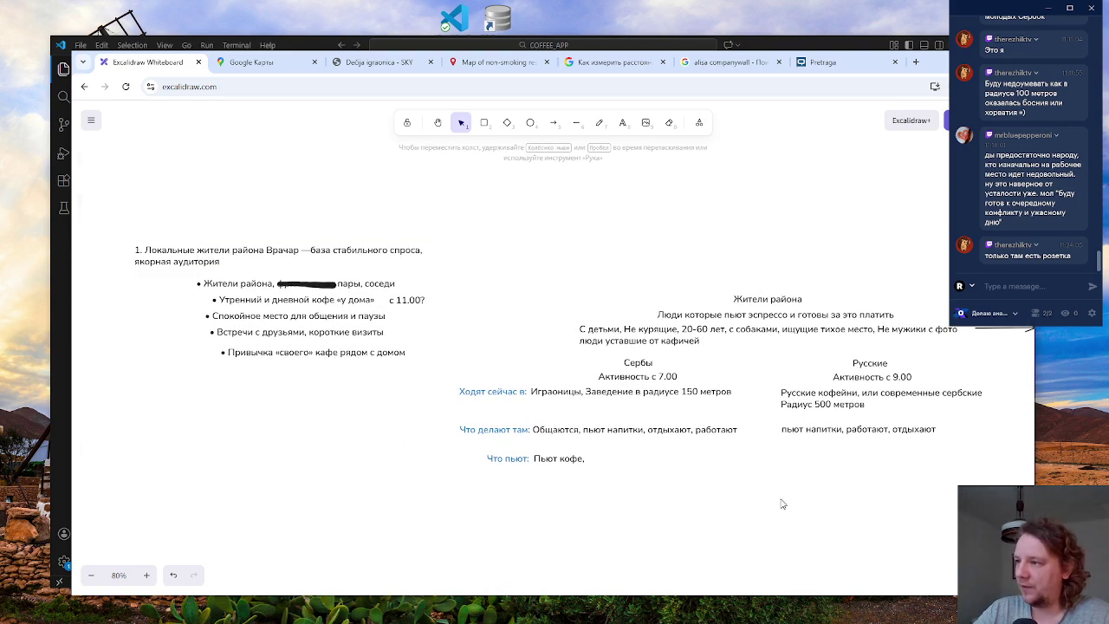
scroll(783, 504, right, 5)
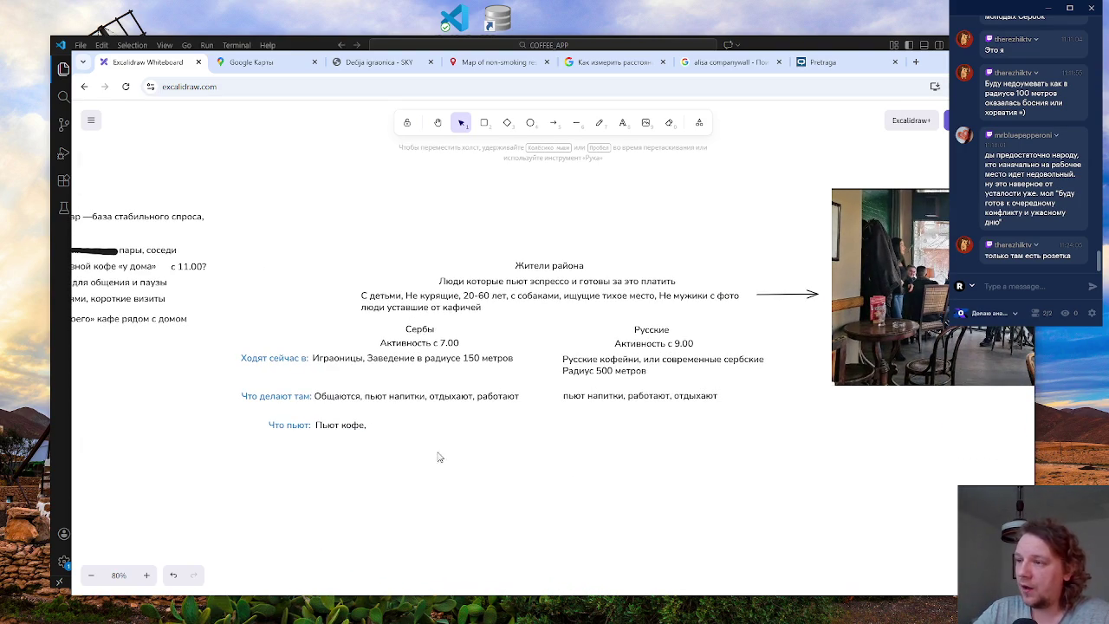
click(351, 426)
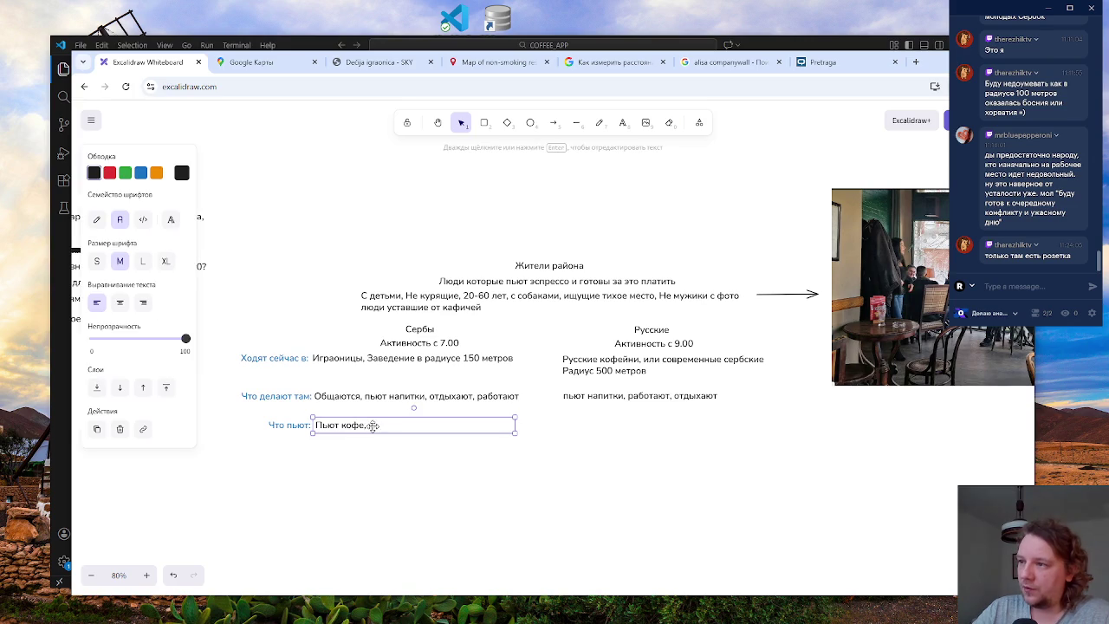
double_click(373, 425)
click(382, 426)
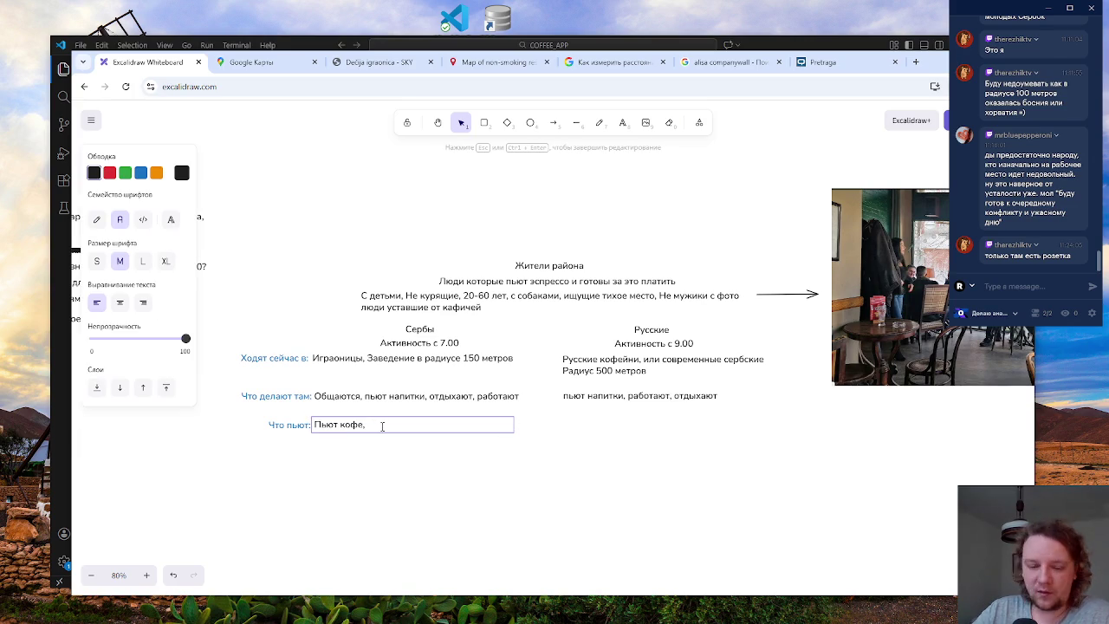
key(Escape)
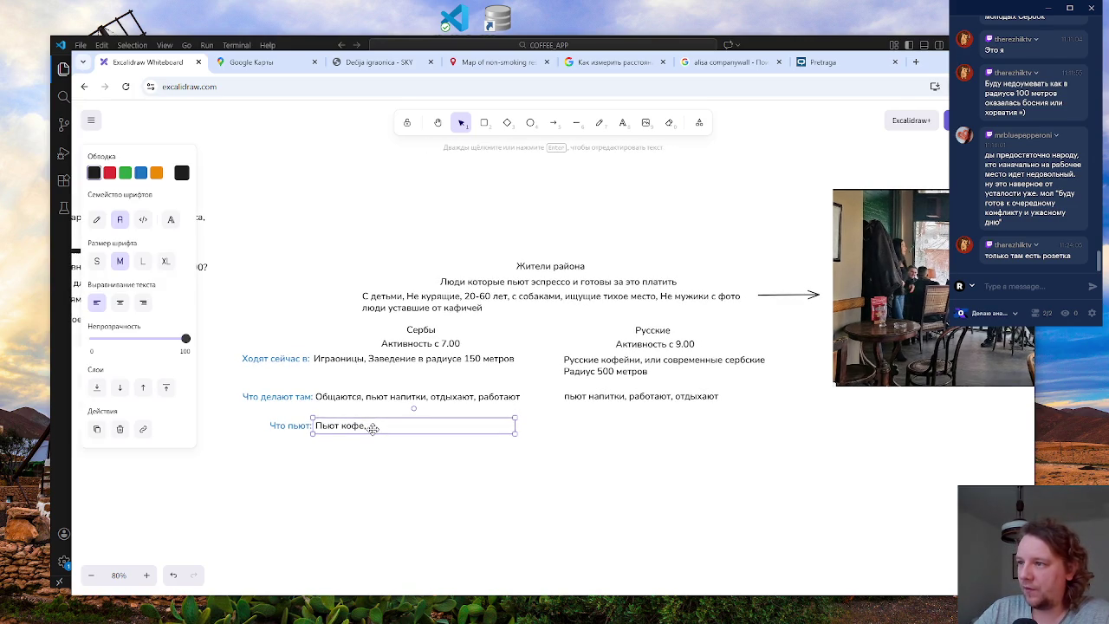
- Extend the Serbs' drinks text to 'Пьют кофе, кола, кисела' and select it
double_click(374, 427)
click(373, 426)
key(BackSpace)
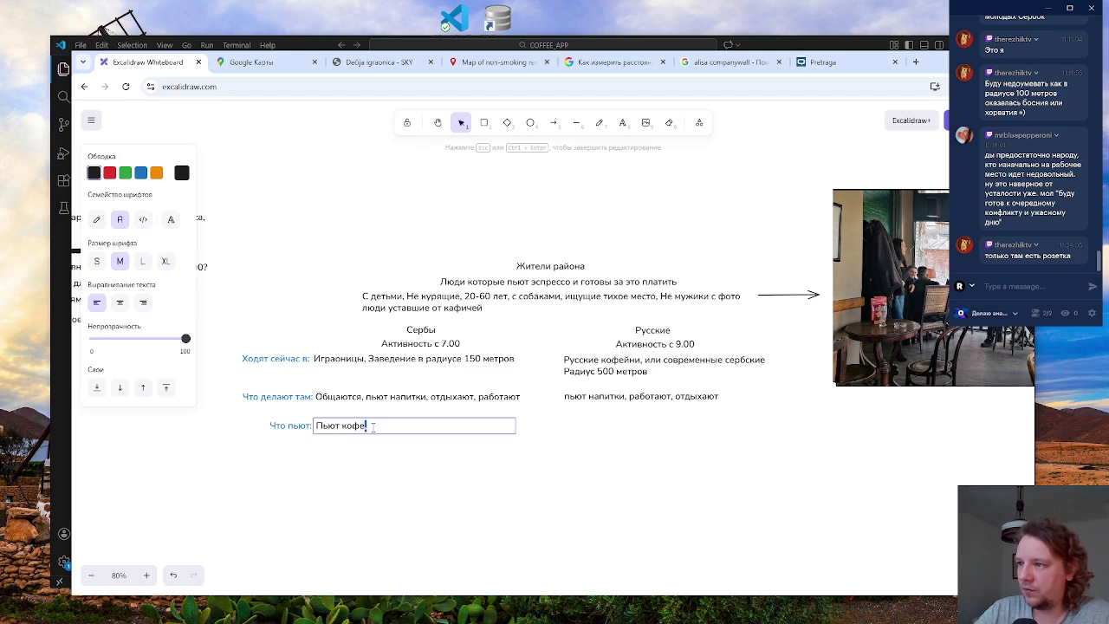
key(ctrl+a)
click(382, 428)
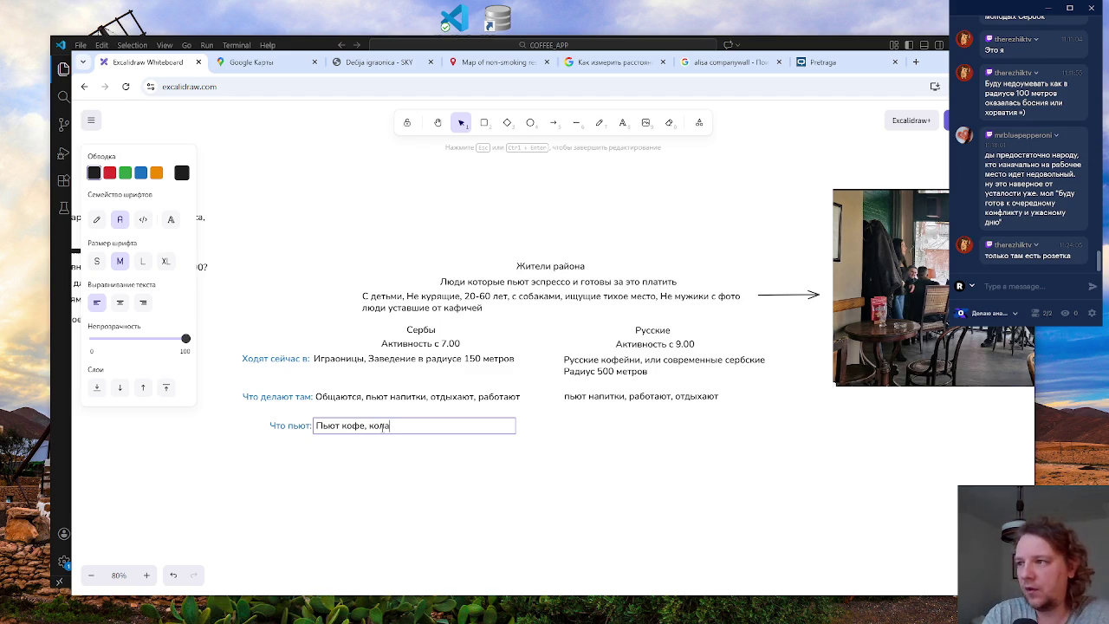
text(, п)
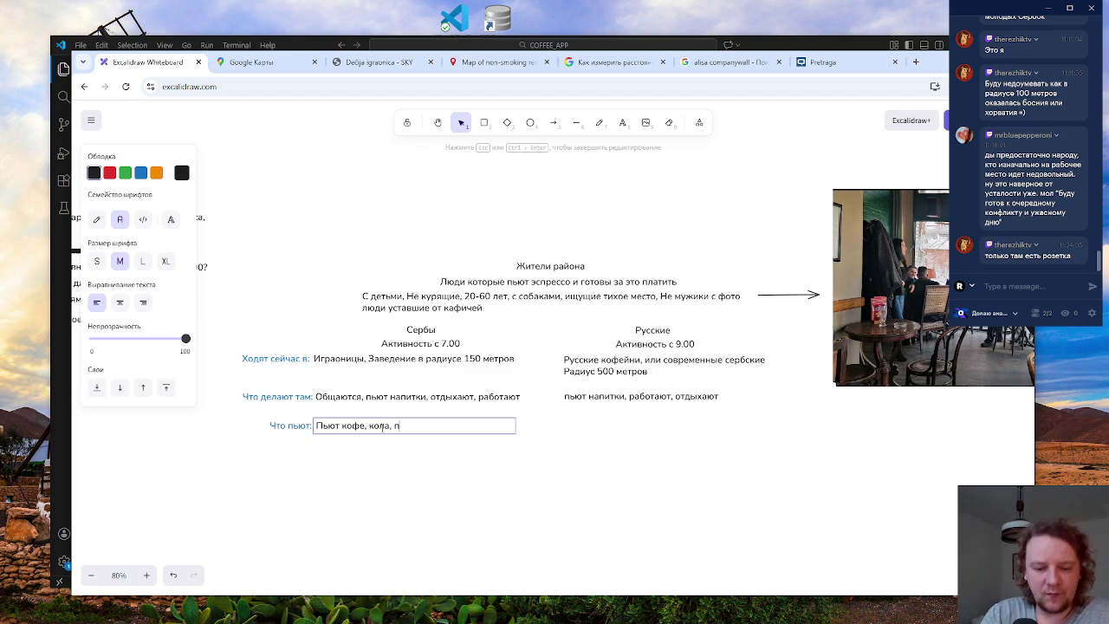
key(BackSpace)
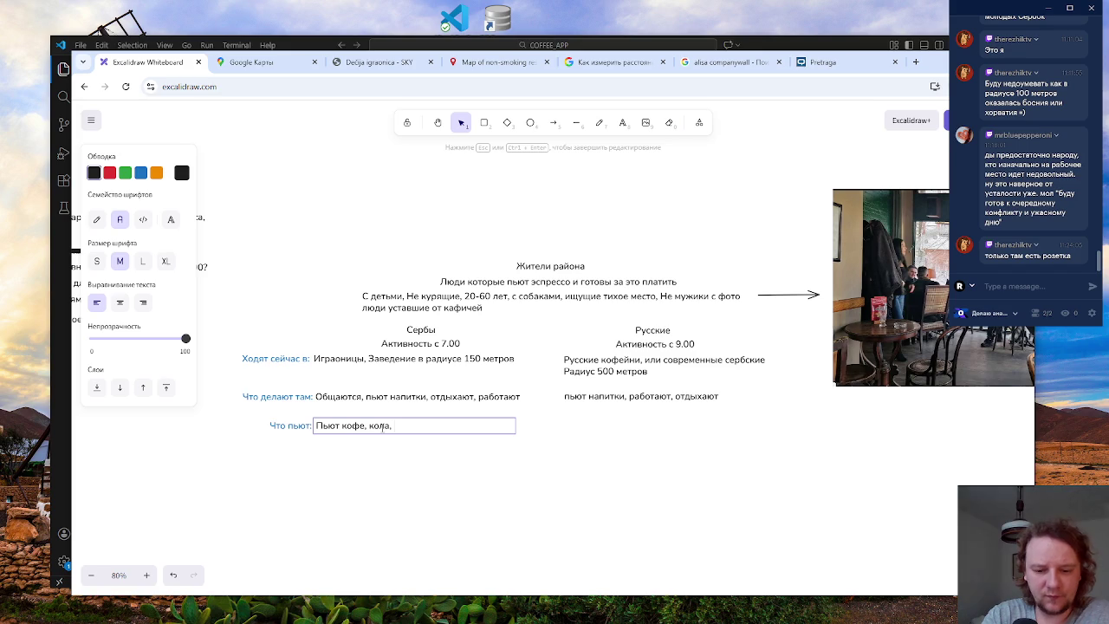
text(кисела)
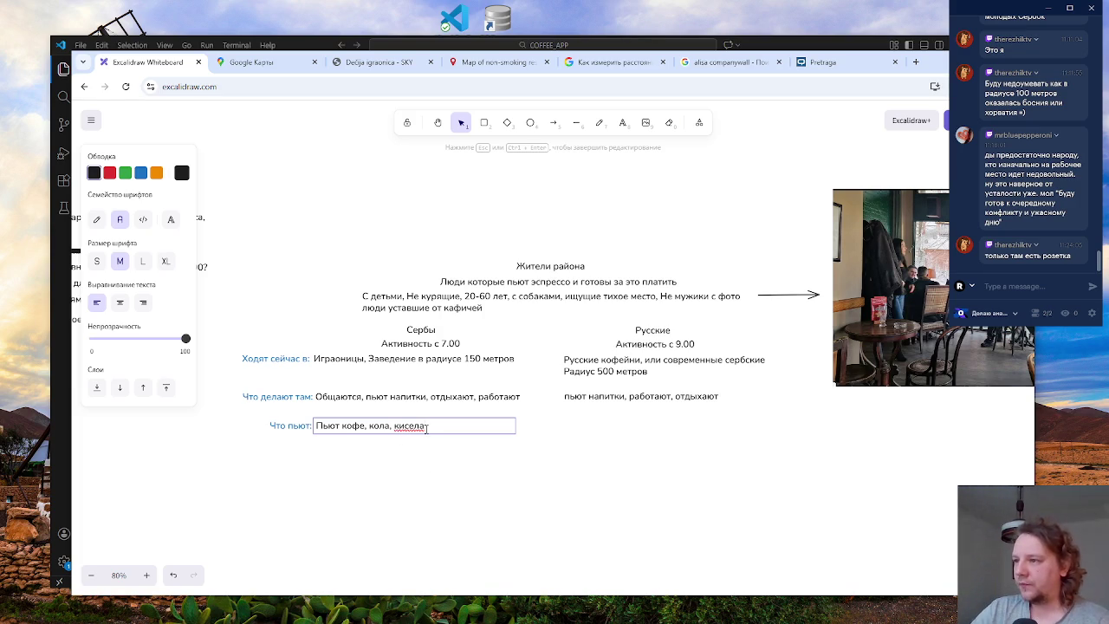
click(437, 451)
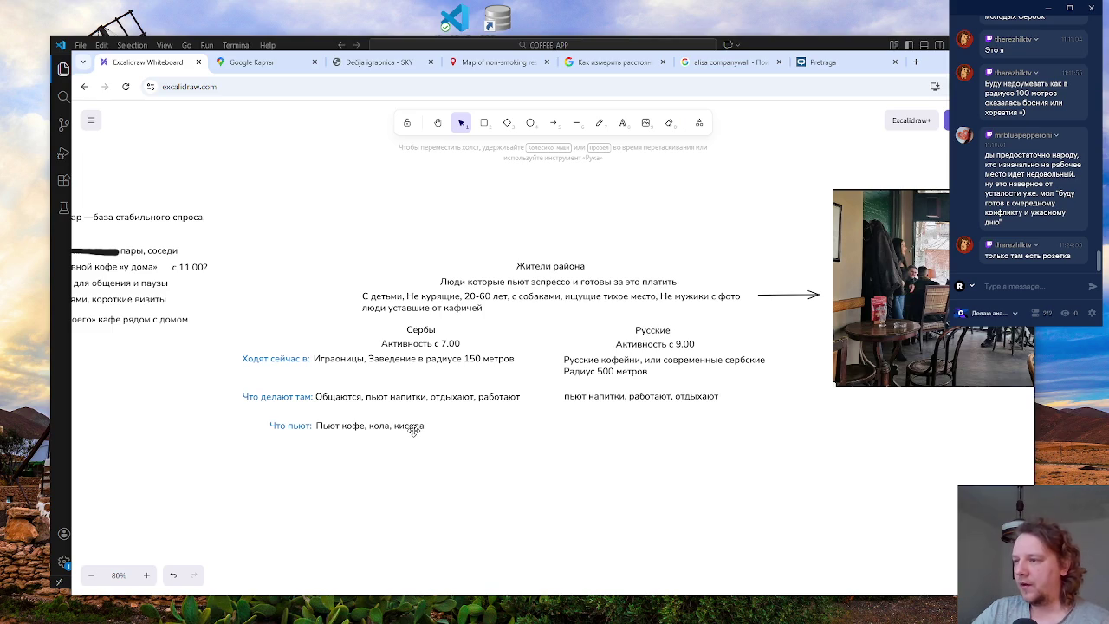
click(356, 429)
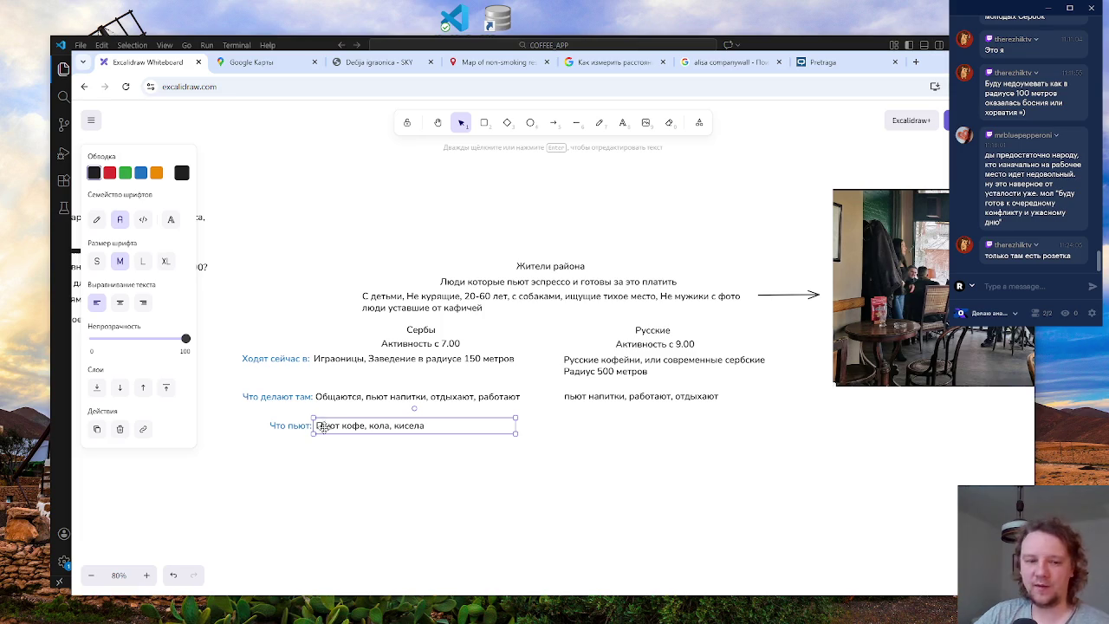
click(402, 425)
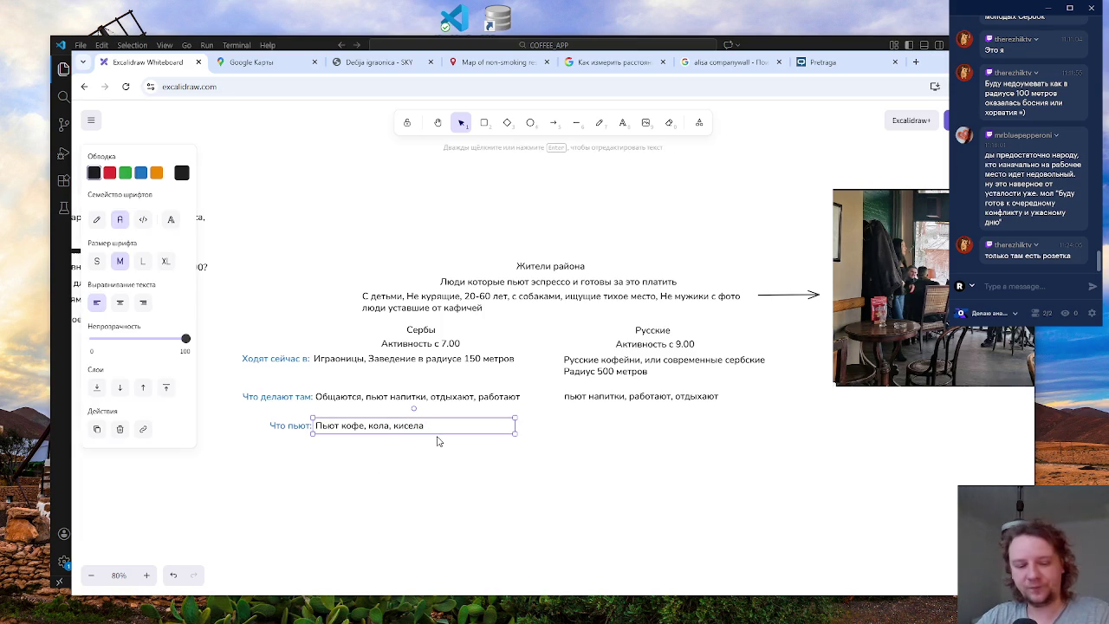
- Copy the drinks text into the Russians' column and change it to 'Пьют кофе, чай'
alt+drag(385, 426, 635, 426)
double_click(650, 426)
double_click(652, 427)
drag(675, 425, 622, 431)
key(BackSpace)
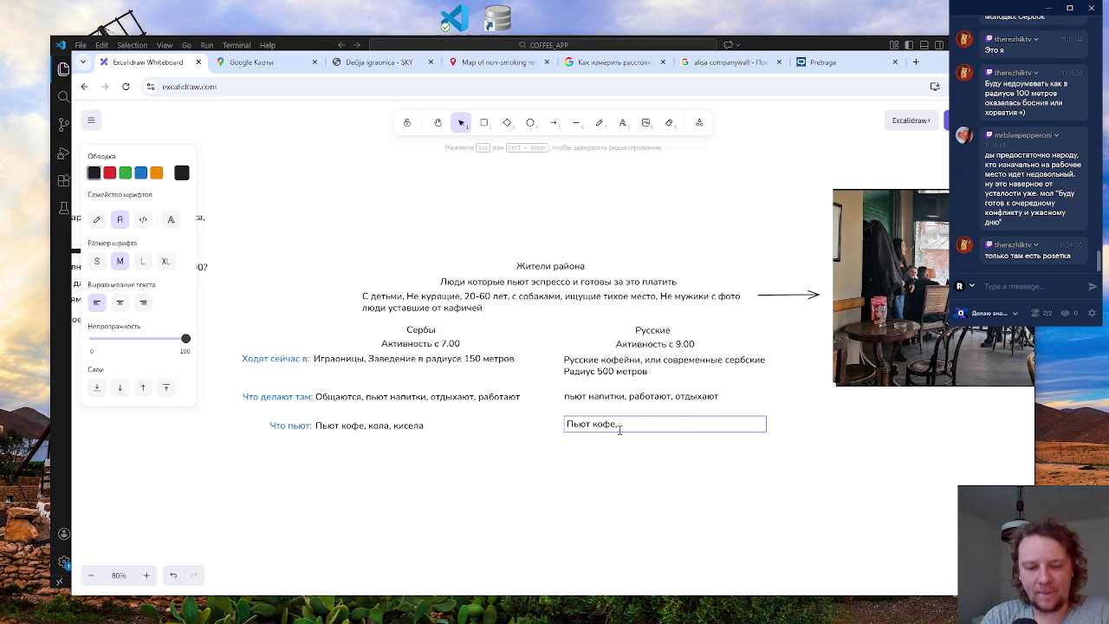
text(матч)
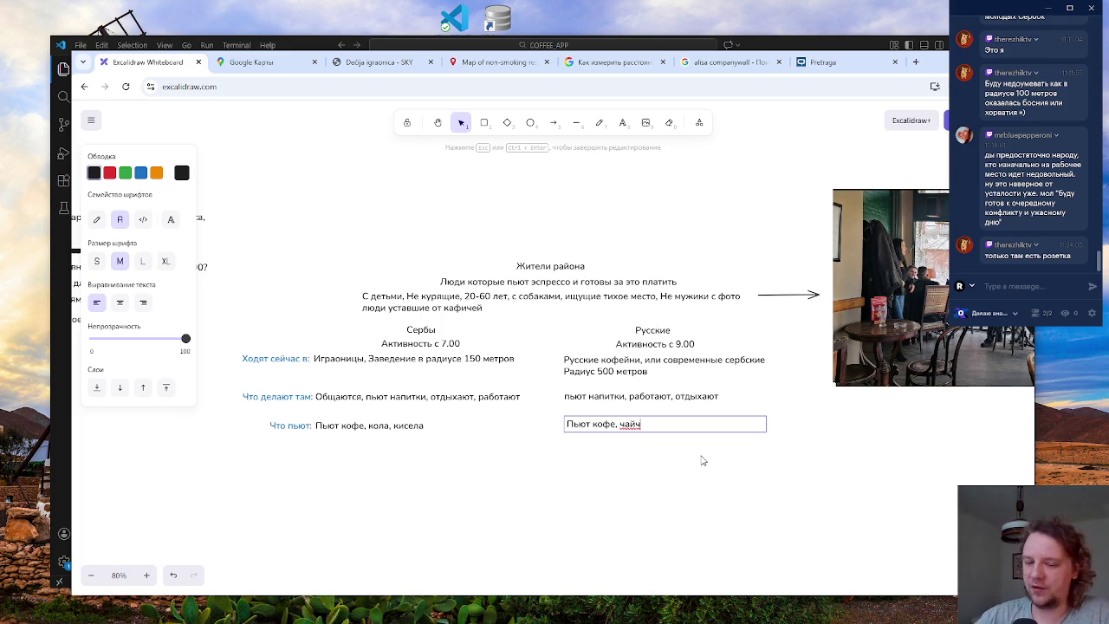
key(BackSpace)
key(BackSpace)
key(BackSpace)
text(чай)
click(711, 478)
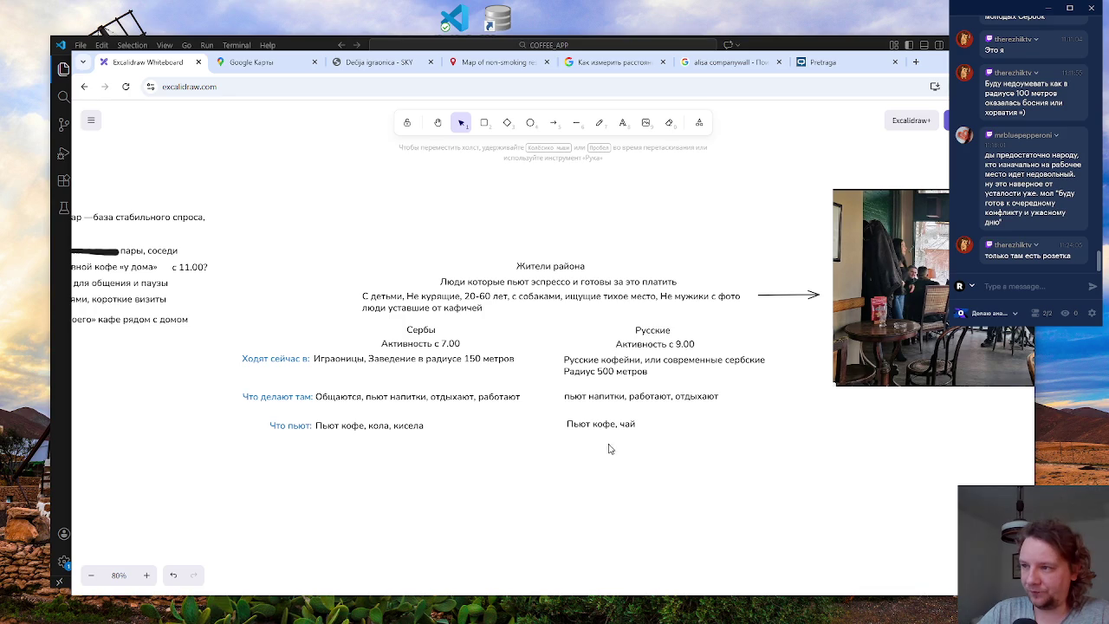
- Delete 'Пьют' from both lines, leaving 'кофе, кола, кисела' and 'кофе, чай'
double_click(351, 425)
click(339, 425)
key(BackSpace)
key(BackSpace)
key(BackSpace)
click(473, 474)
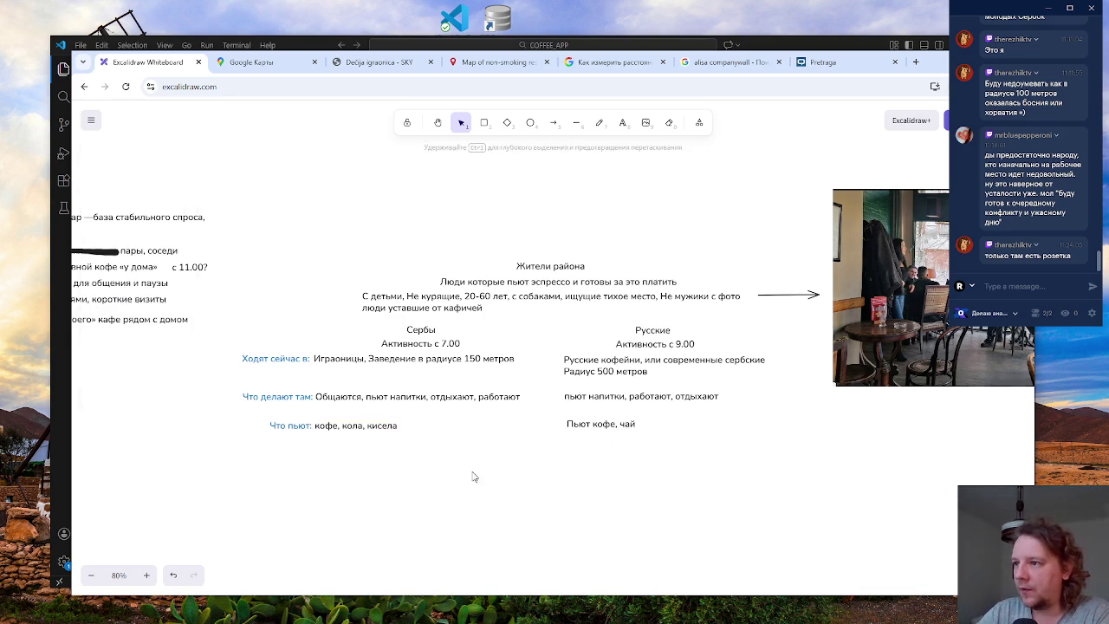
double_click(594, 423)
click(592, 424)
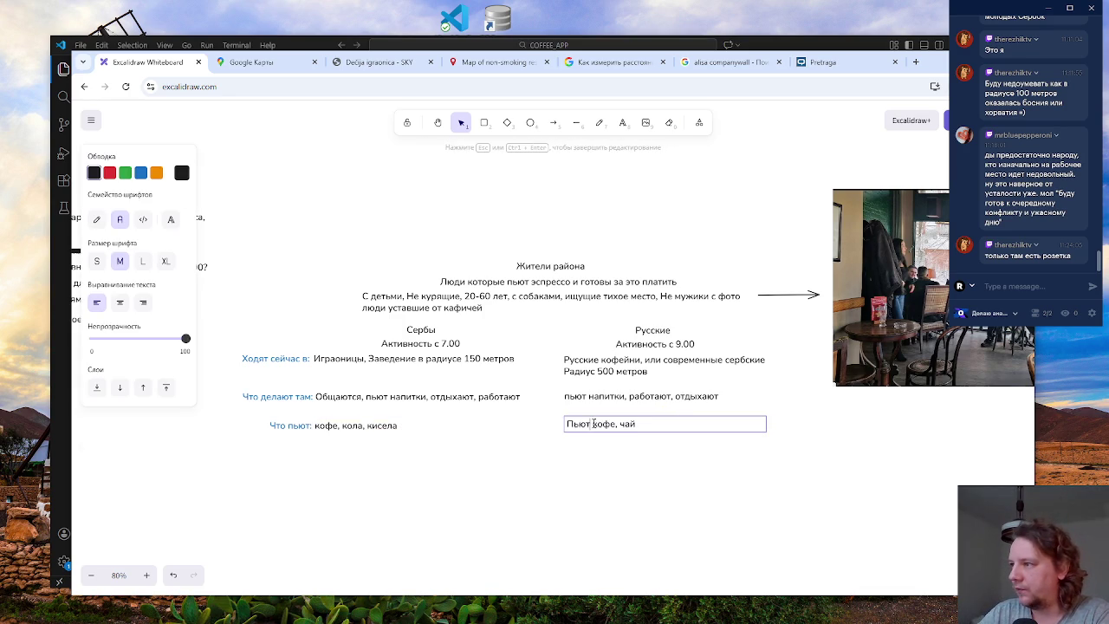
key(BackSpace)
key(BackSpace)
key(BackSpace)
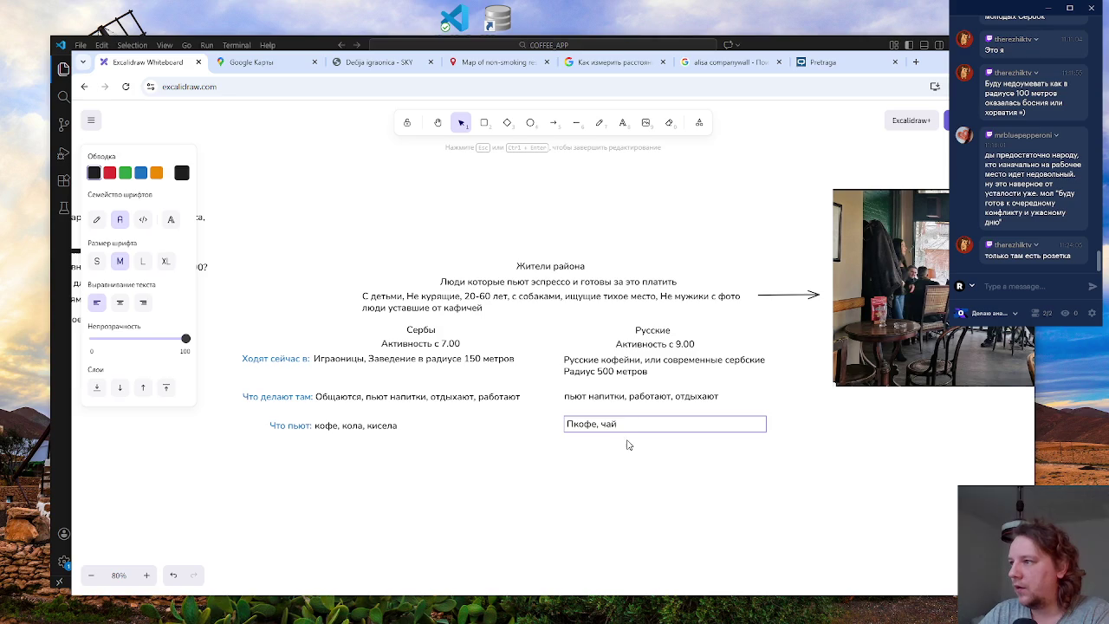
click(637, 478)
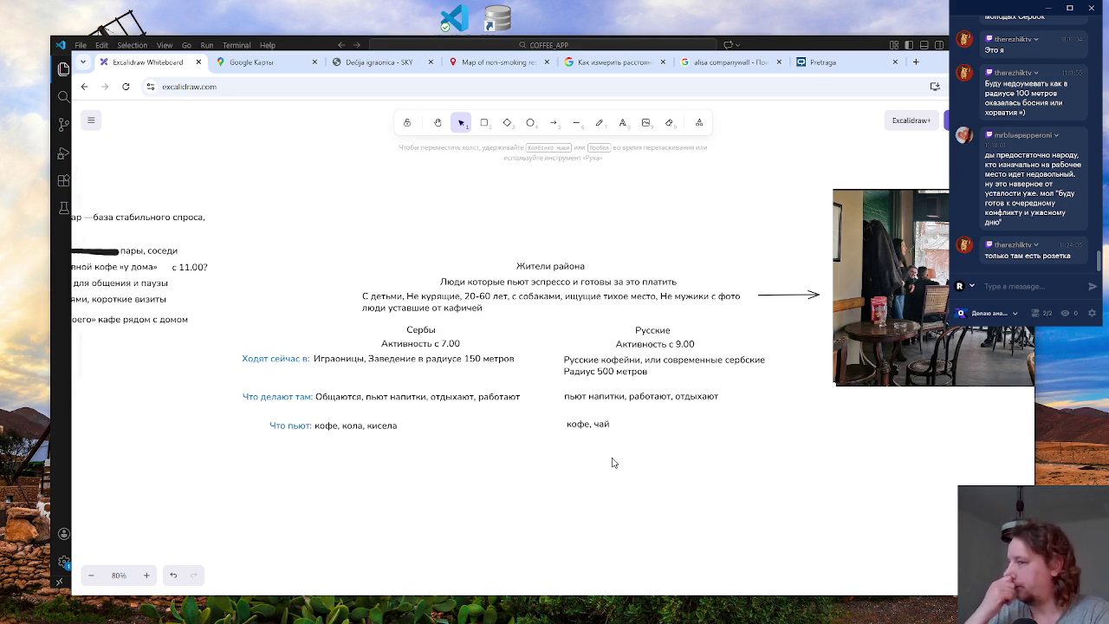
click(286, 423)
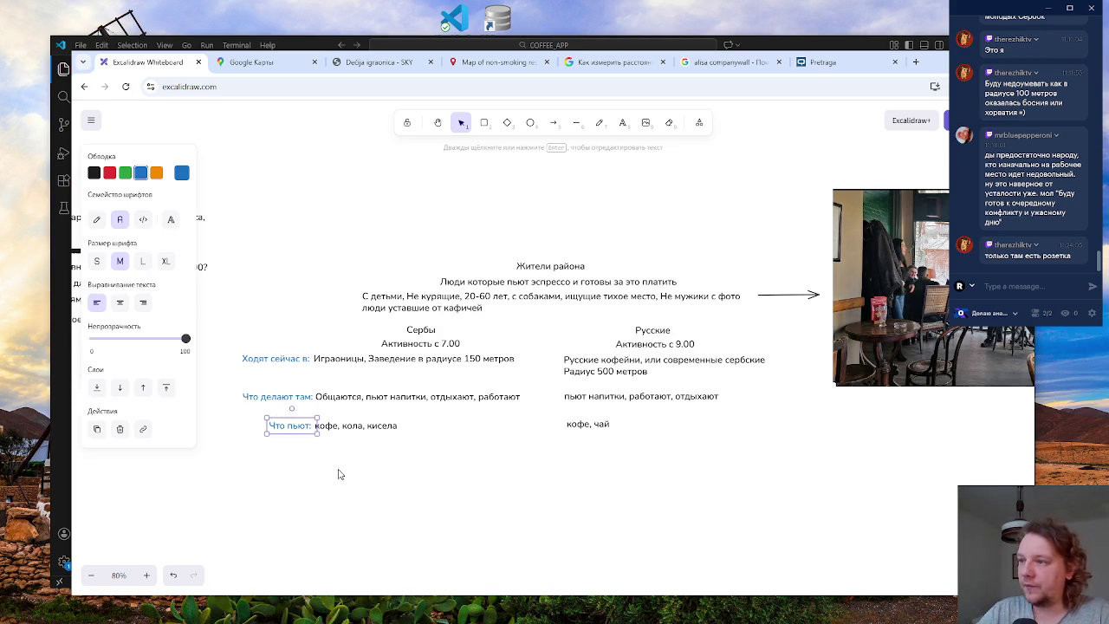
- Duplicate the 'Что пьют:' label as 'Какой кофе:' and place it directly underneath
alt+drag(302, 434, 277, 467)
key(Return)
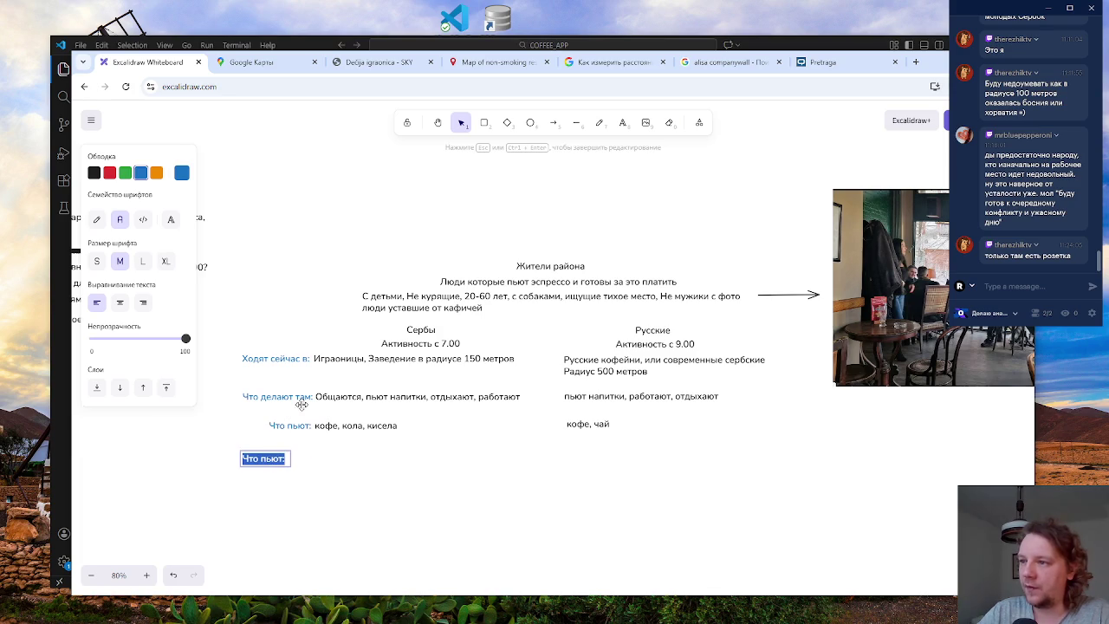
text(Как)
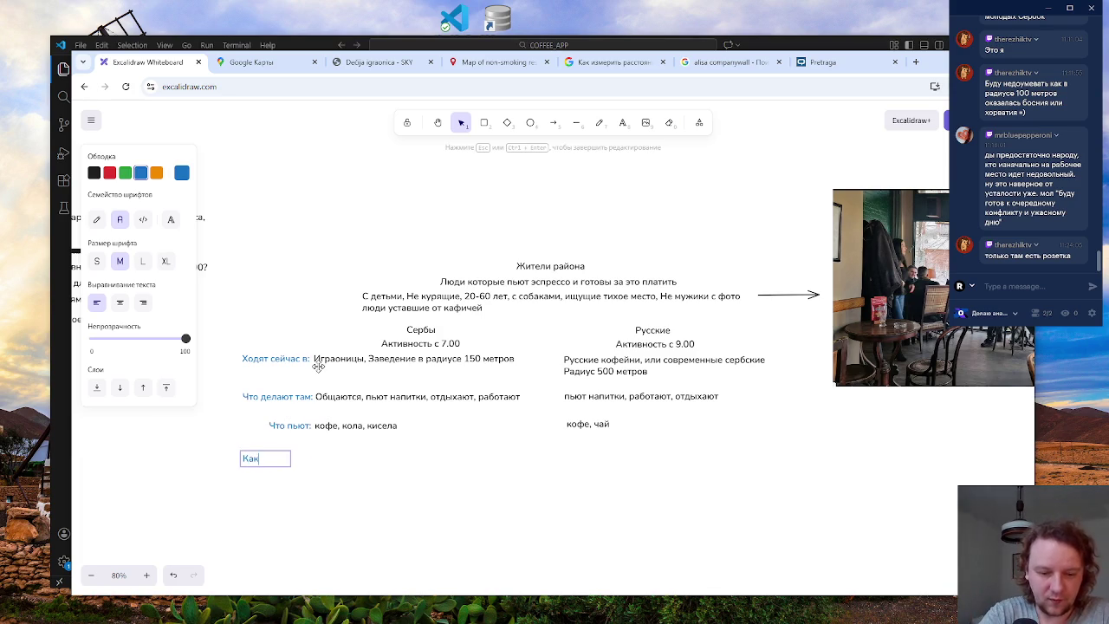
text(ой кофе)
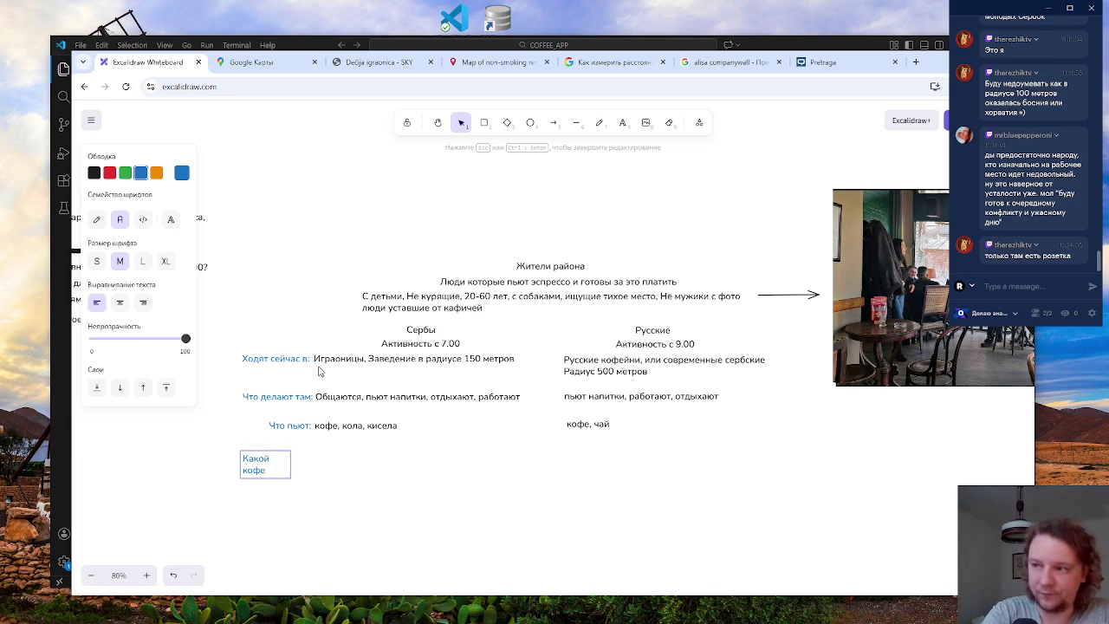
key(Escape)
mouse_move(292, 464)
mouse_down()
mouse_move(310, 464)
mouse_move(290, 454)
mouse_move(297, 448)
mouse_up()
double_click(308, 447)
click(312, 447)
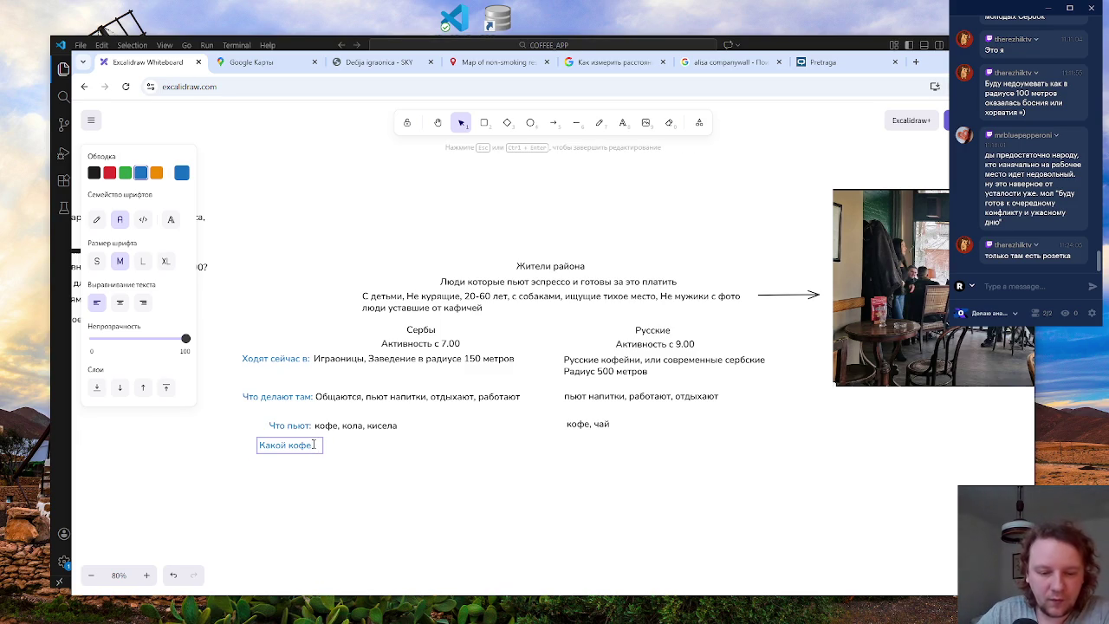
text(:)
click(330, 477)
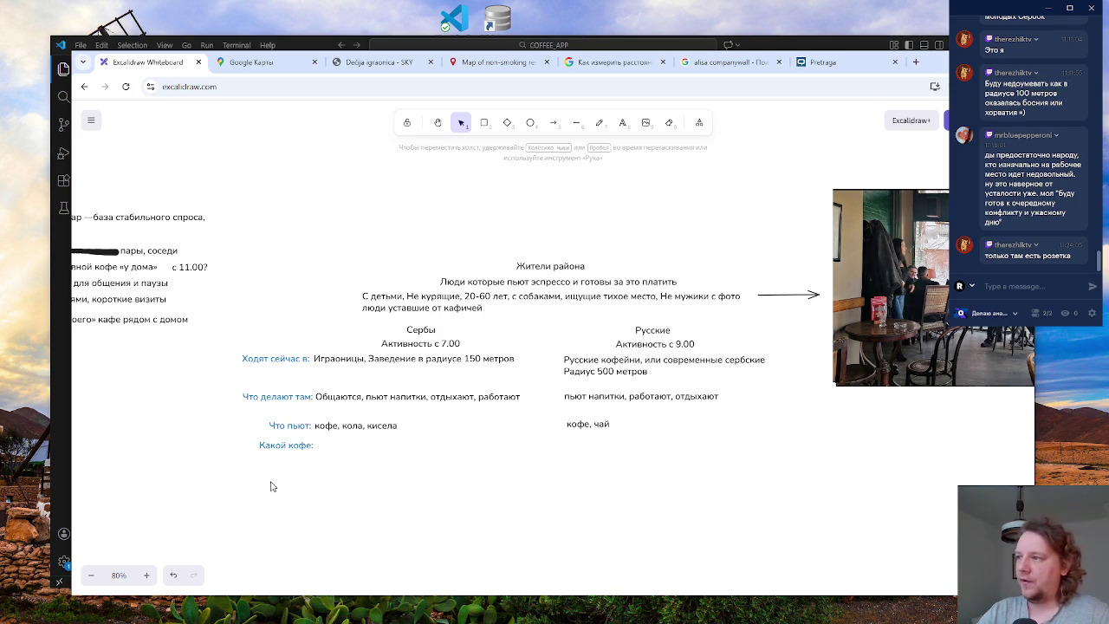
mouse_move(216, 472)
mouse_down()
mouse_move(446, 499)
mouse_move(359, 499)
mouse_up()
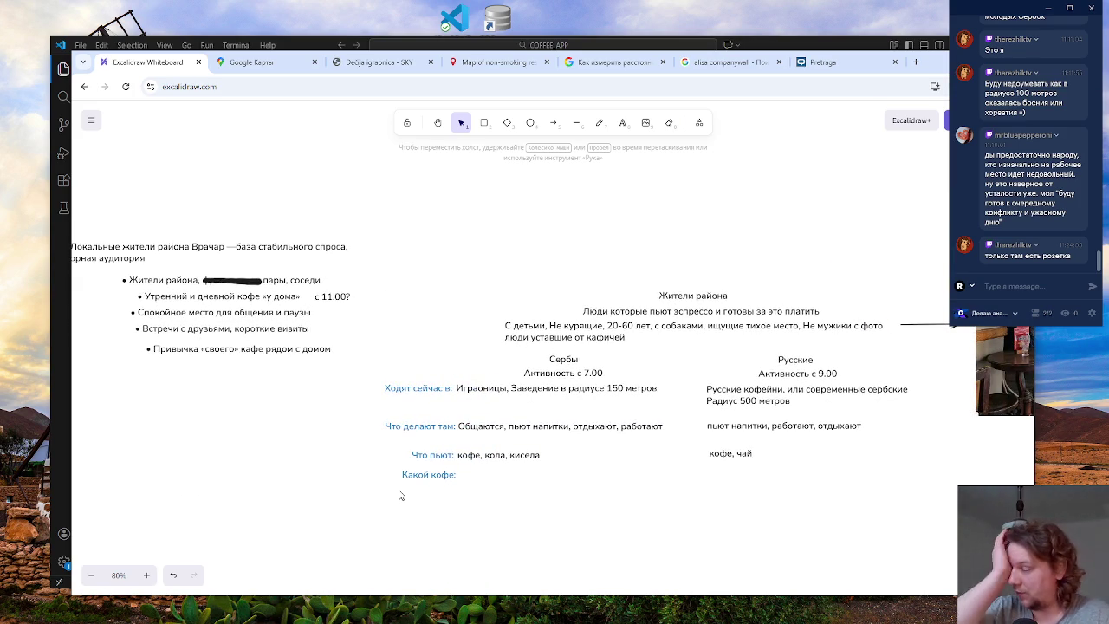
- Copy the Serbs' drink text beside 'Какой кофе:' and rewrite it as 'эспрессо, капучино. Горький, крепкий'
click(464, 477)
click(485, 455)
drag(510, 455, 512, 475)
double_click(513, 474)
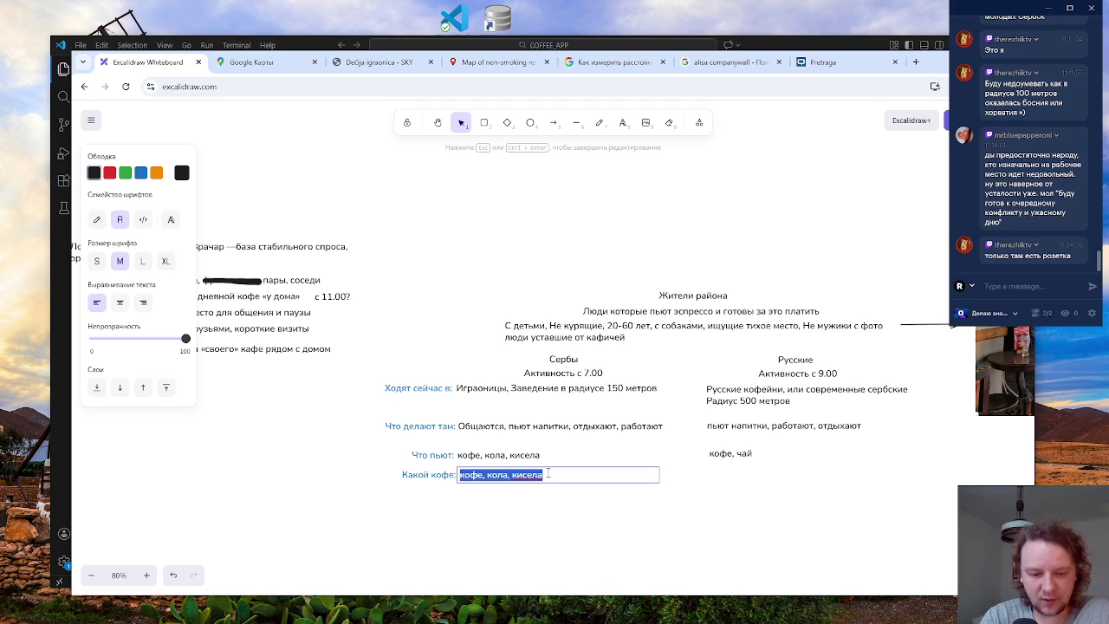
text(м)
text(с)
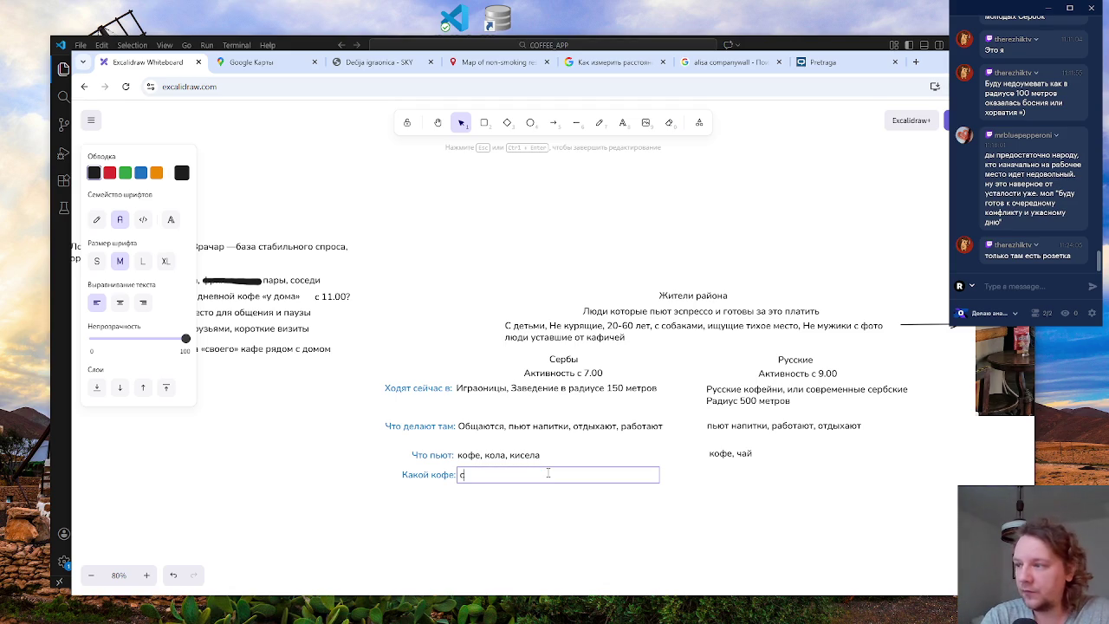
key(BackSpace)
text(эспре)
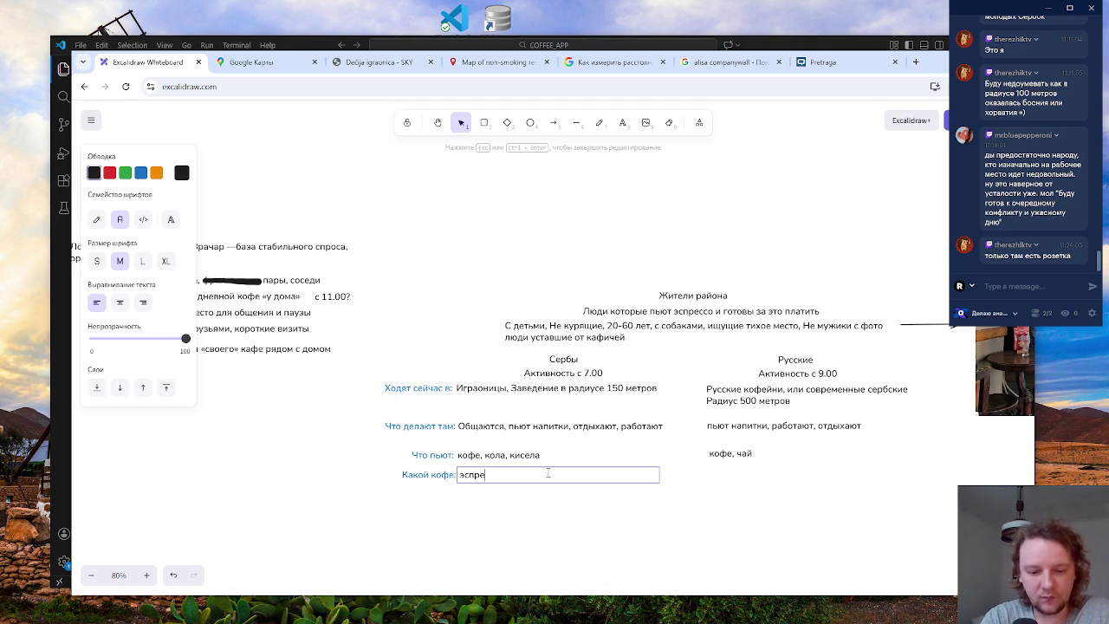
text(ссо)
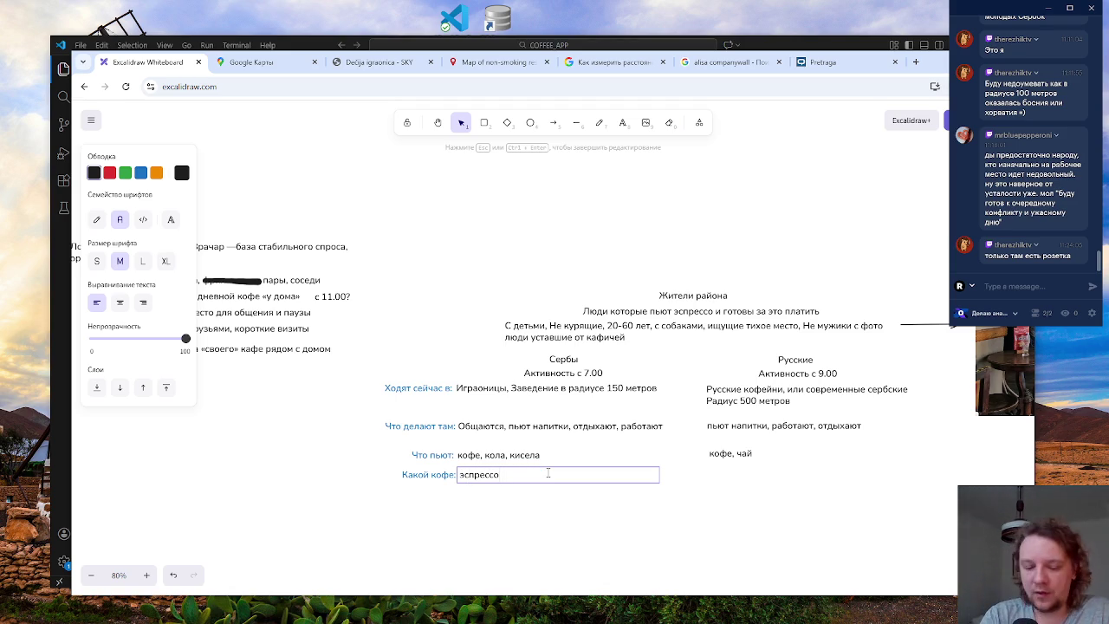
text(, )
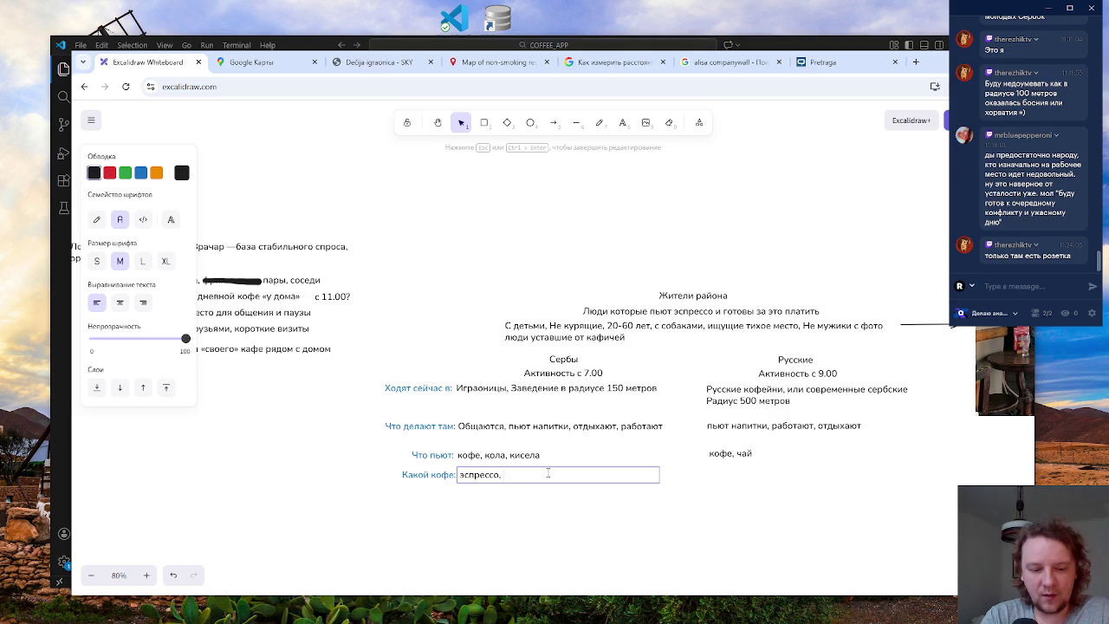
text(к)
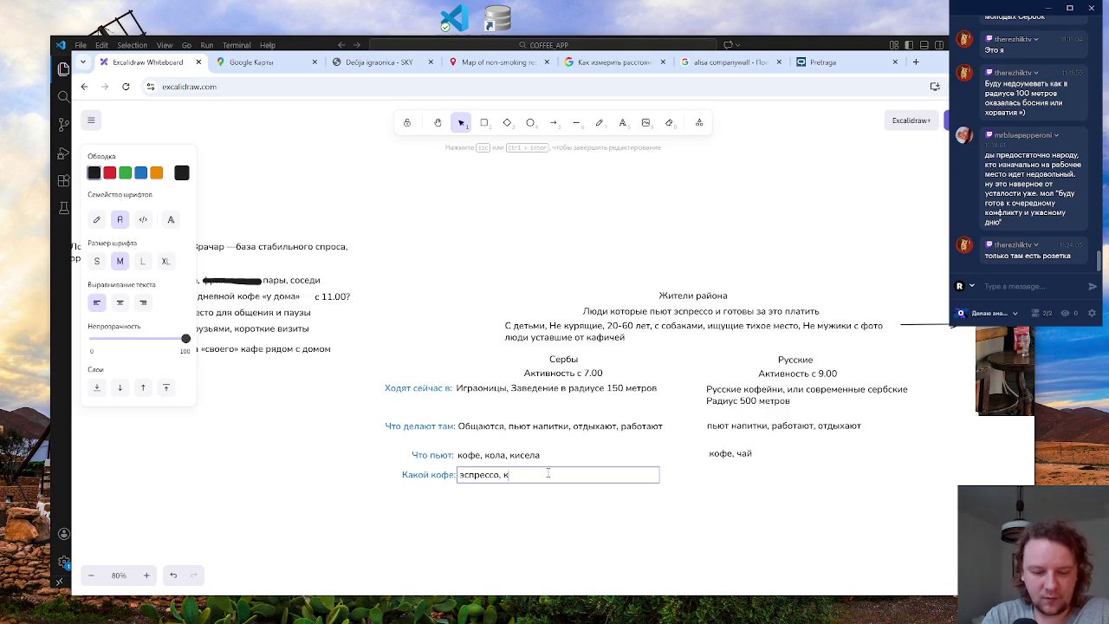
text(апучино)
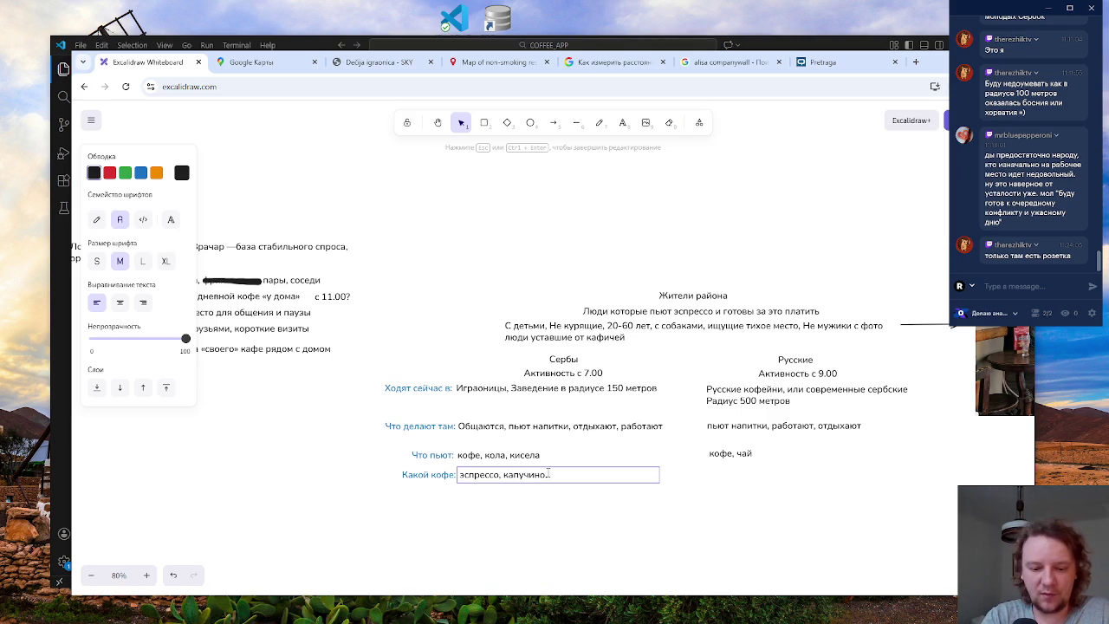
text(орький)
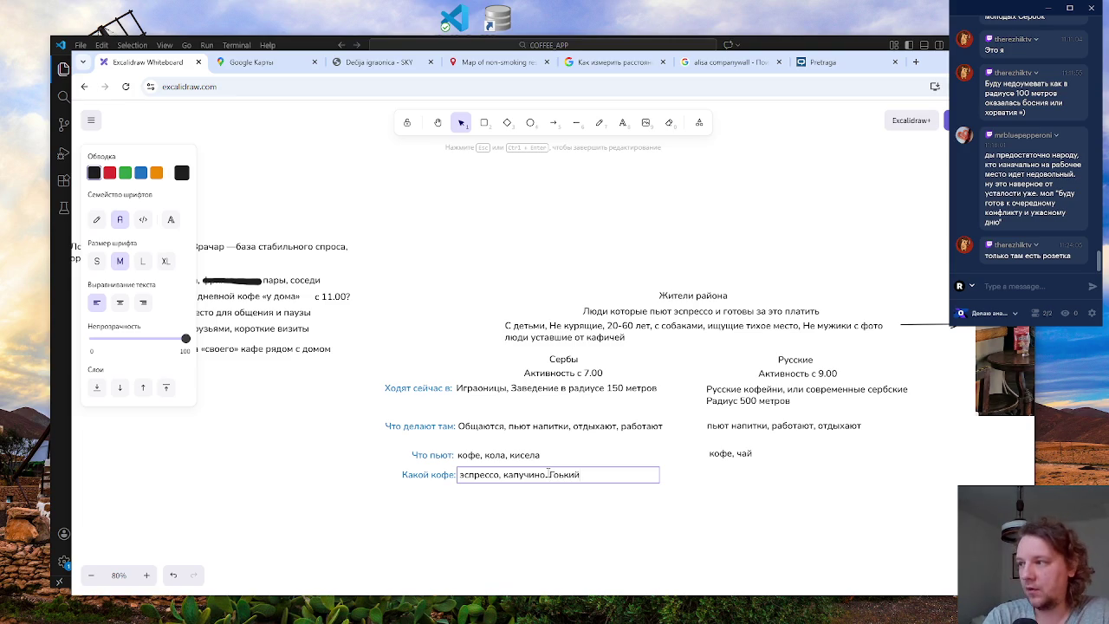
key(BackSpace)
key(BackSpace)
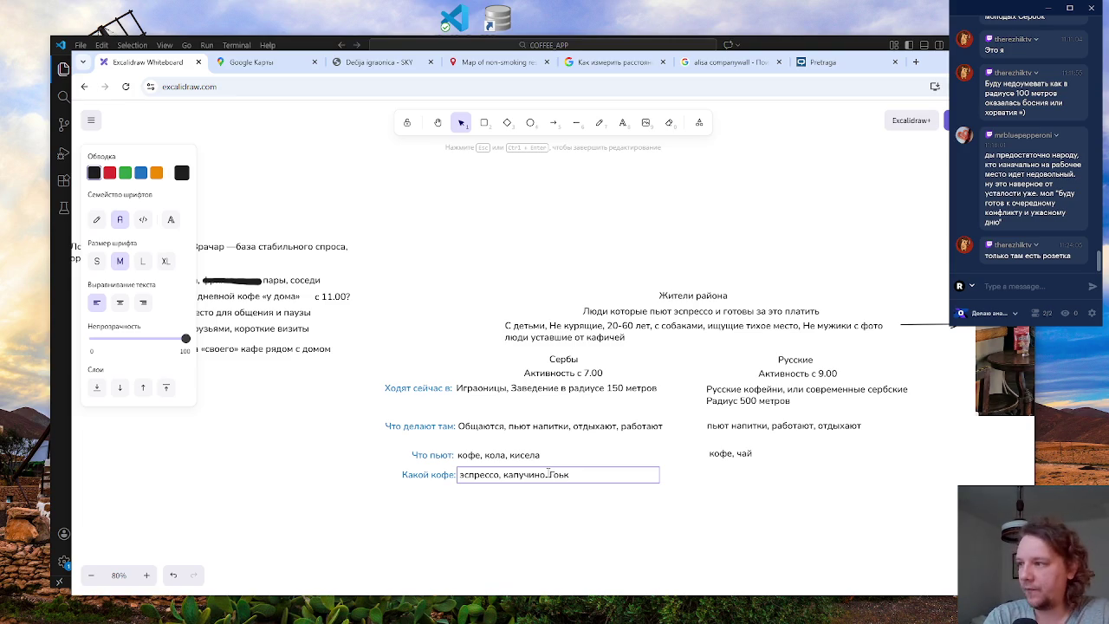
text(рький)
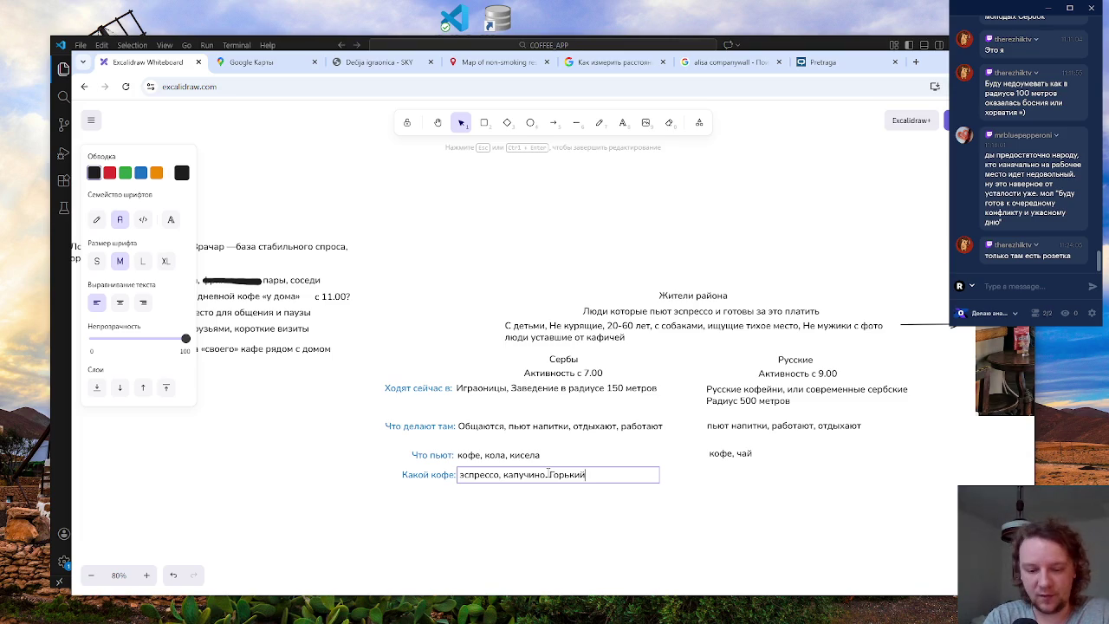
text(, крепкий)
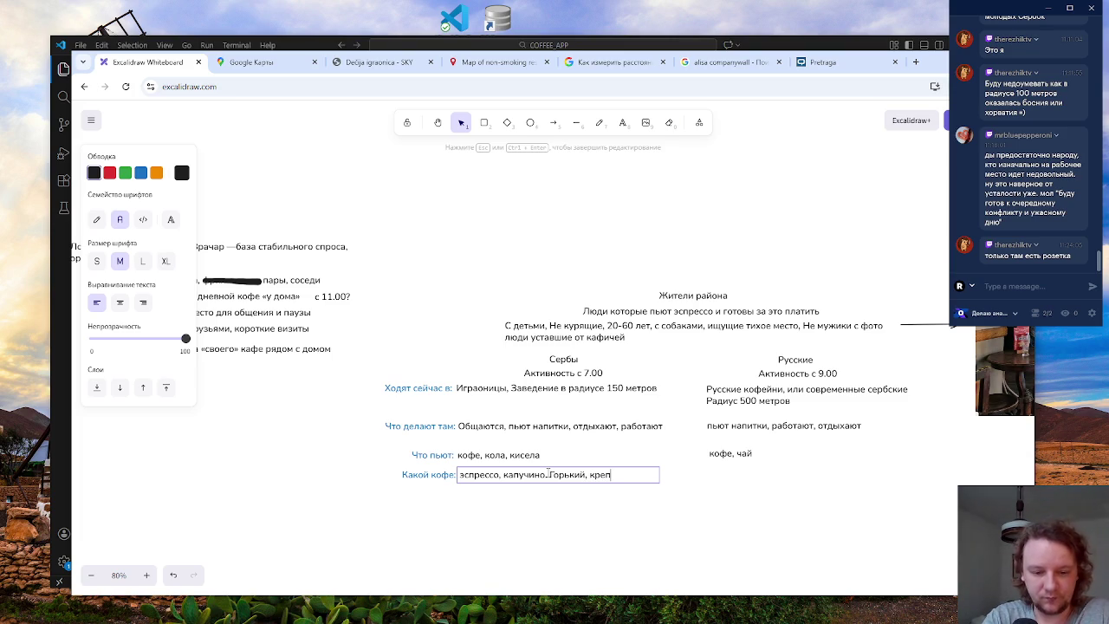
click(546, 519)
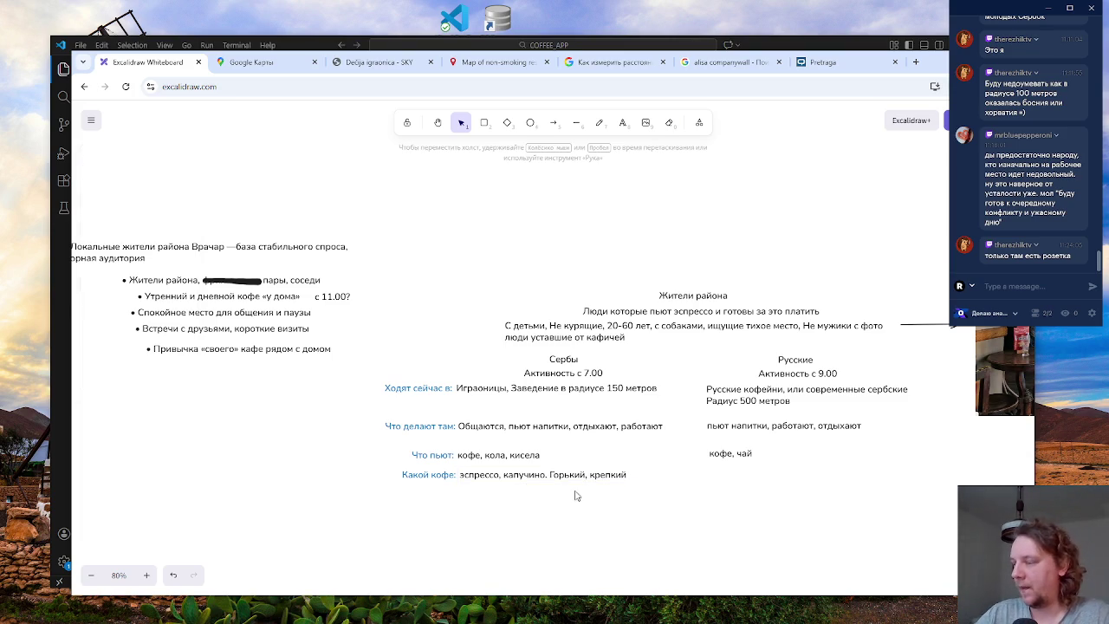
- Copy the Serbs' coffee answer to the Russians' column, replacing 'эспрессо' with 'американо'
scroll(652, 523, right, 3)
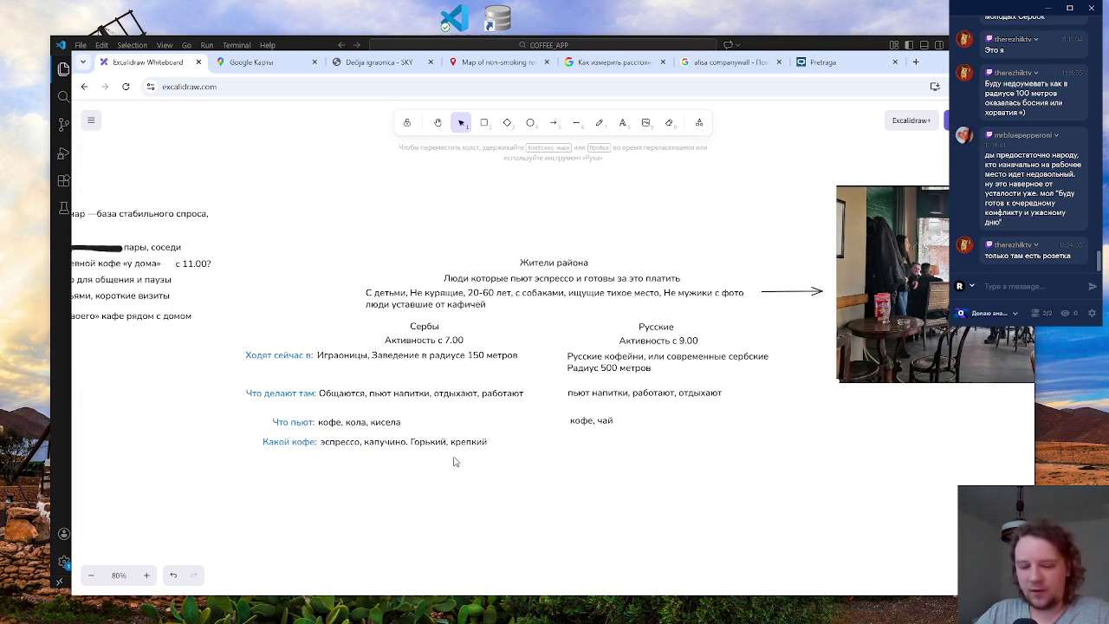
click(397, 444)
drag(397, 443, 647, 441)
double_click(647, 441)
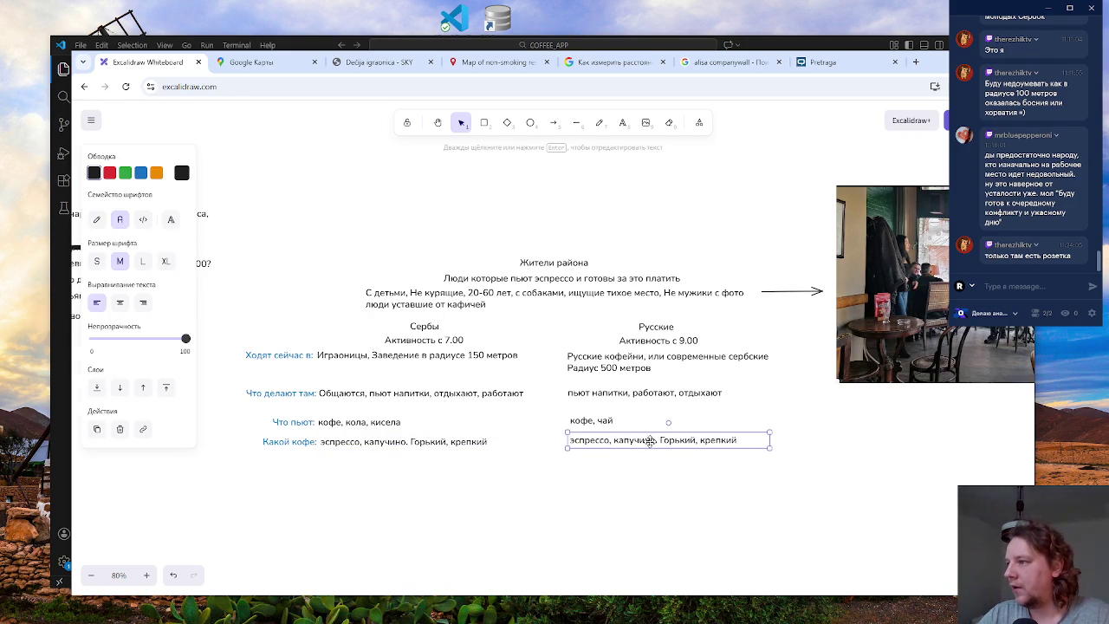
click(611, 440)
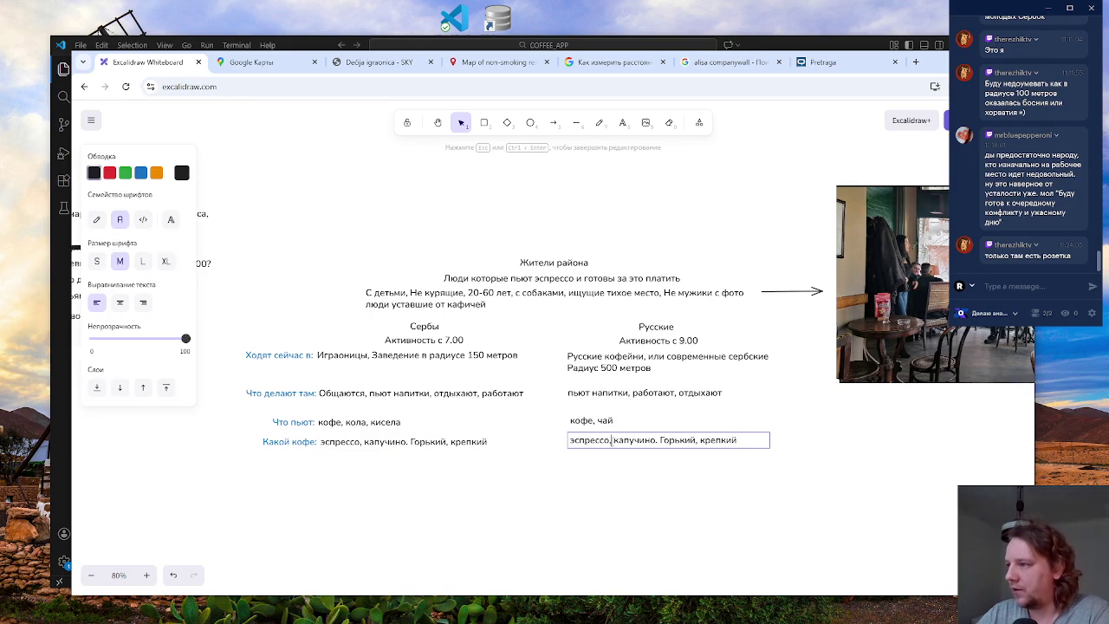
key(BackSpace)
key(BackSpace)
key(BackSpace)
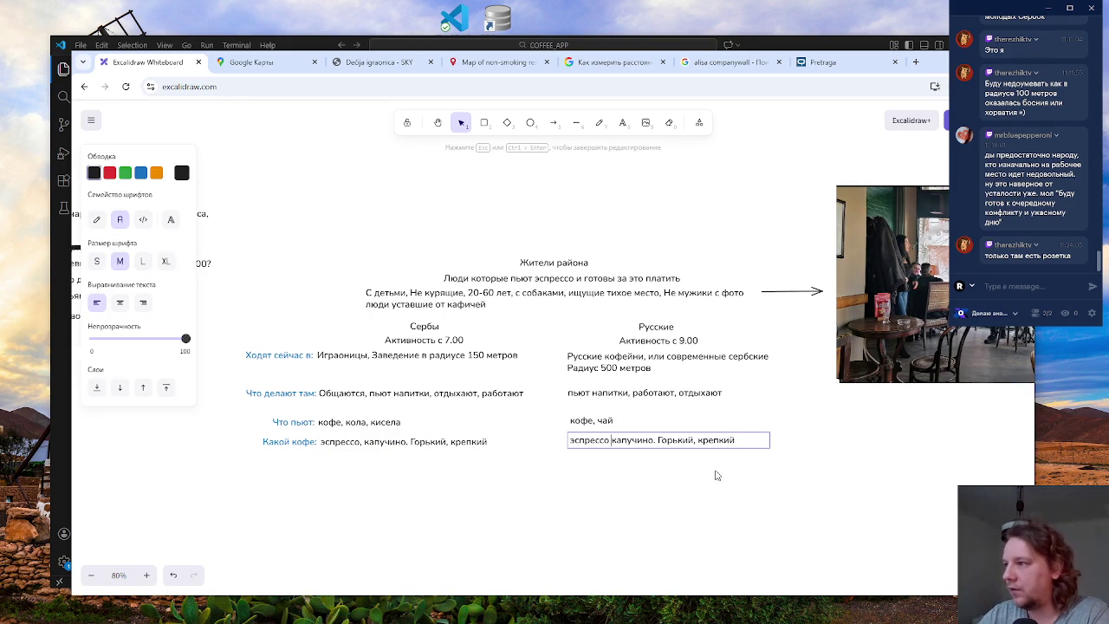
key(BackSpace)
key(BackSpace)
key(BackSpace)
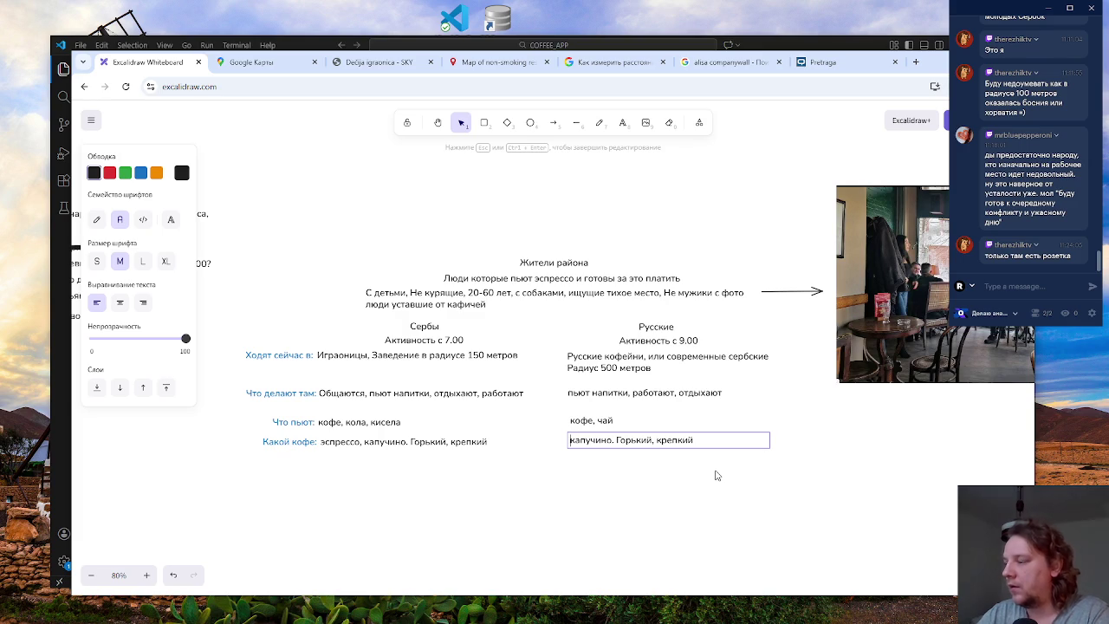
text(американ)
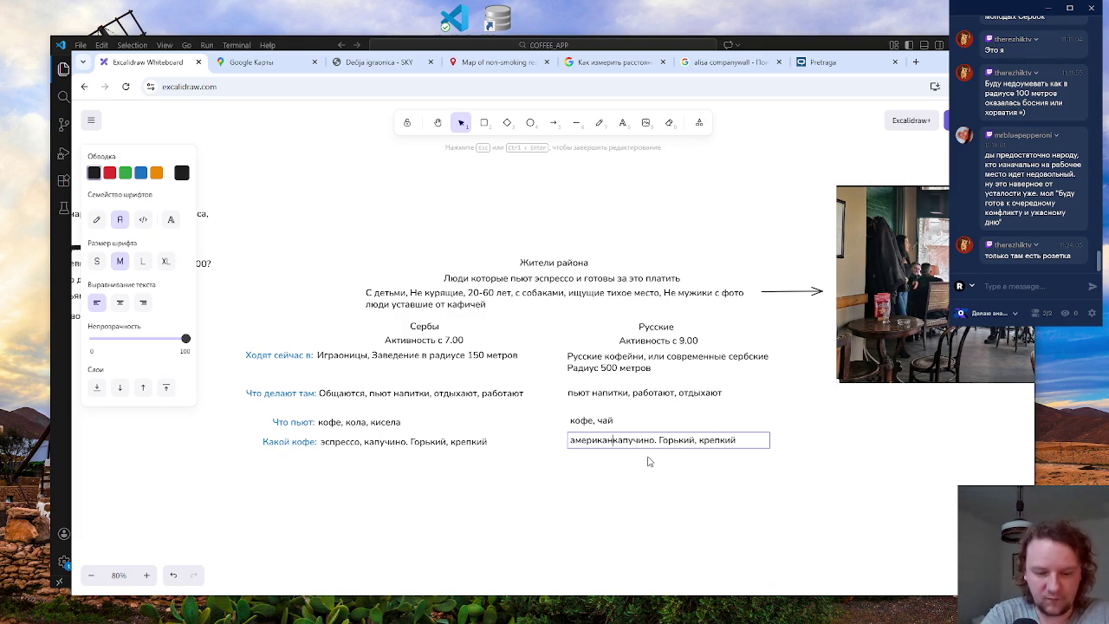
text(о,)
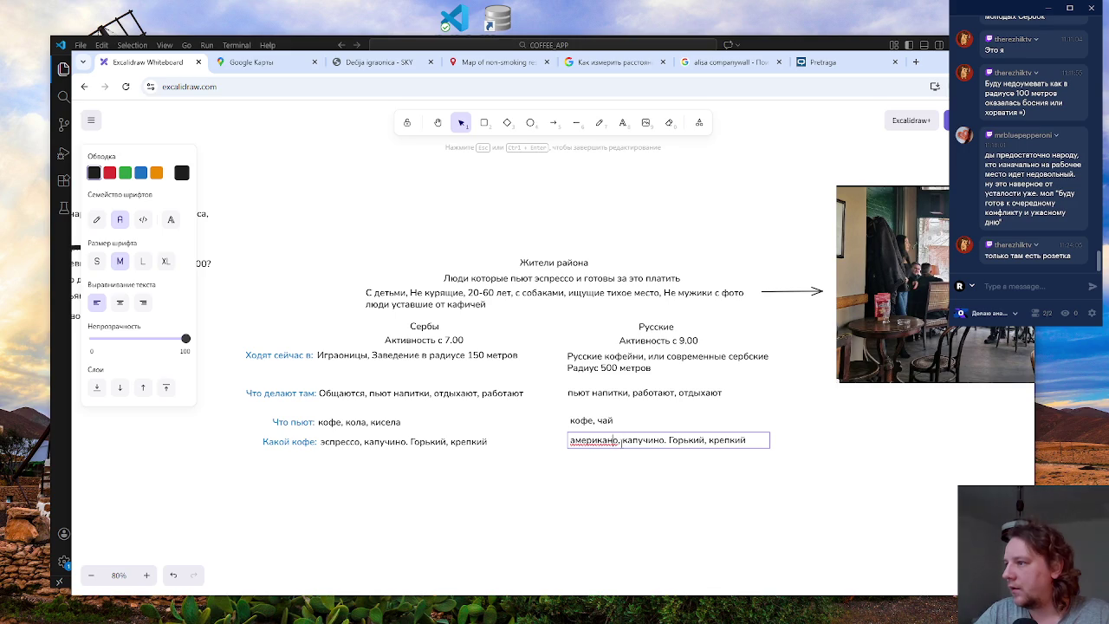
click(665, 440)
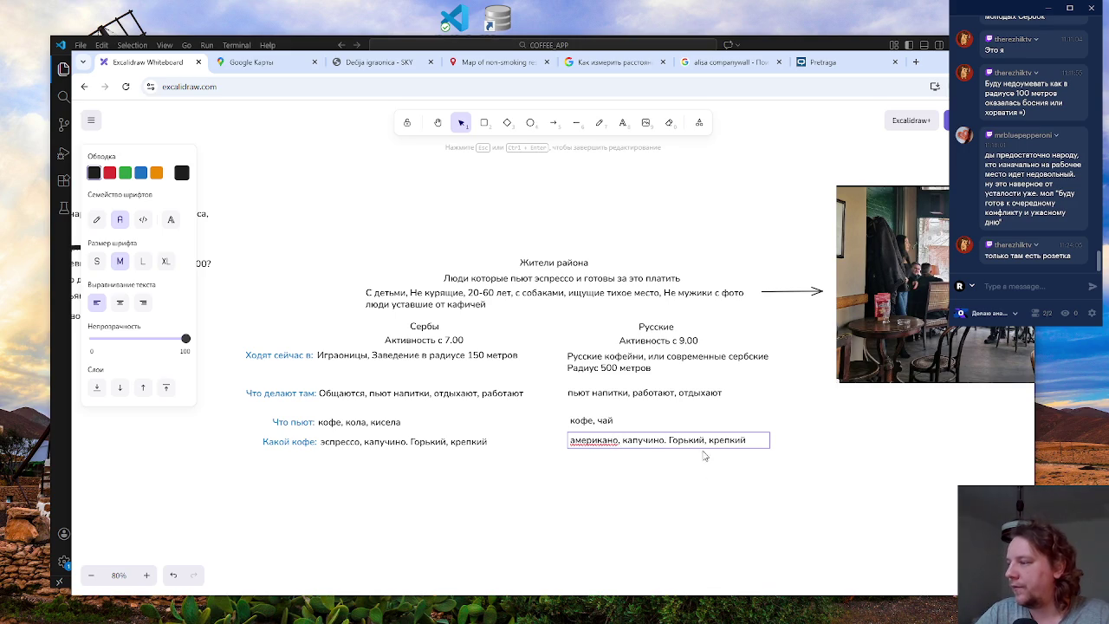
click(442, 442)
double_click(485, 443)
- Append 'малый объем' after 'крепкий' in the Serbs' coffee text and widen it onto one line
click(496, 443)
text(,)
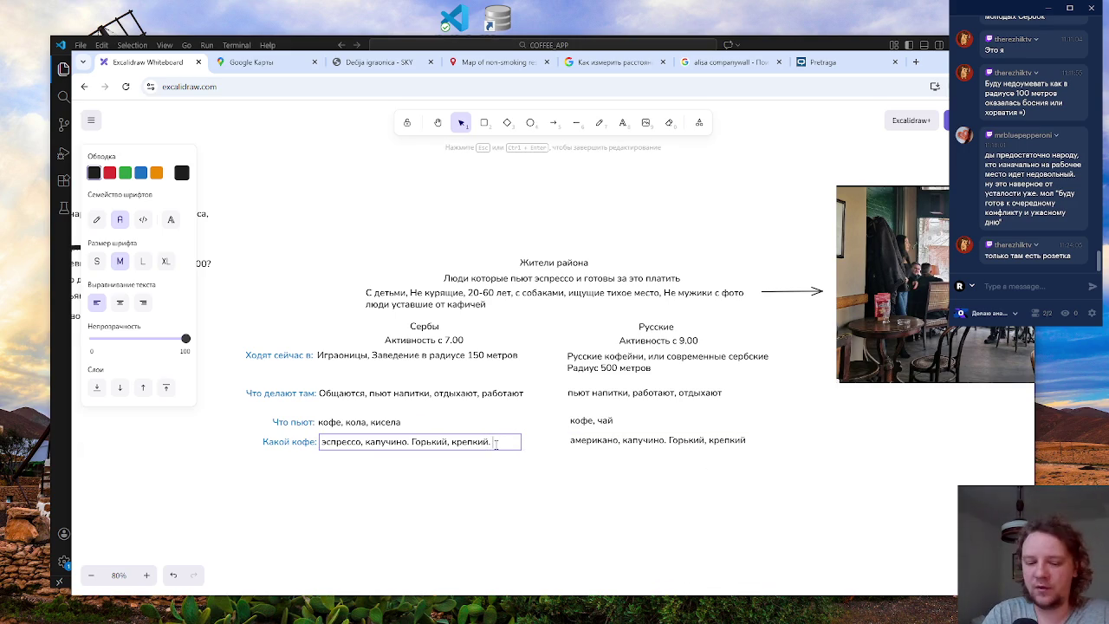
text(малы)
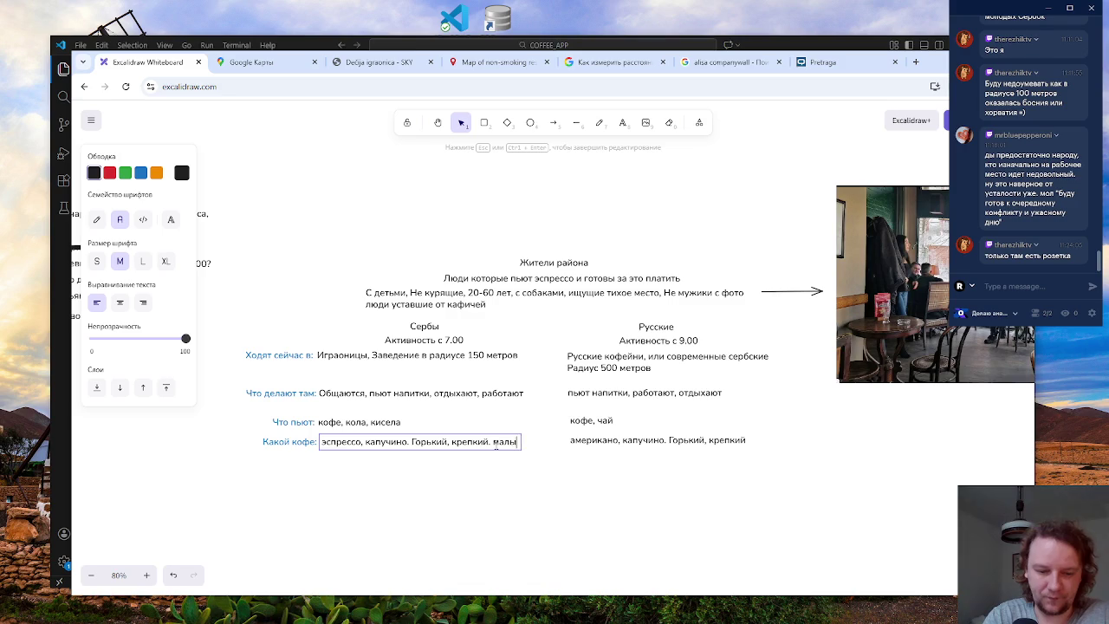
text(й объем)
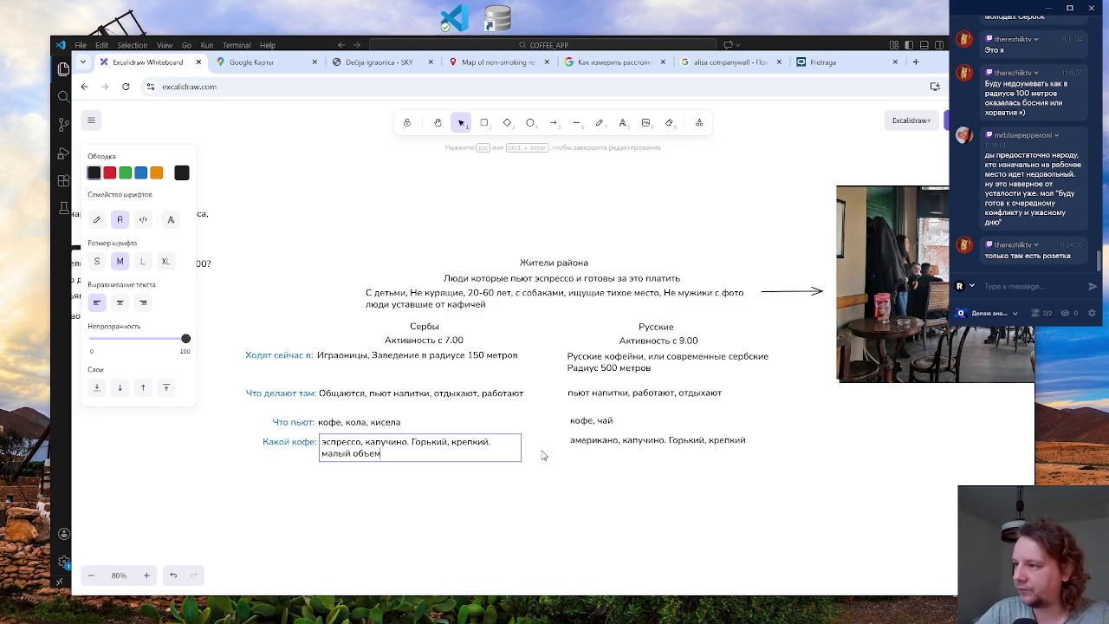
key(Escape)
drag(522, 446, 560, 447)
click(519, 482)
click(441, 453)
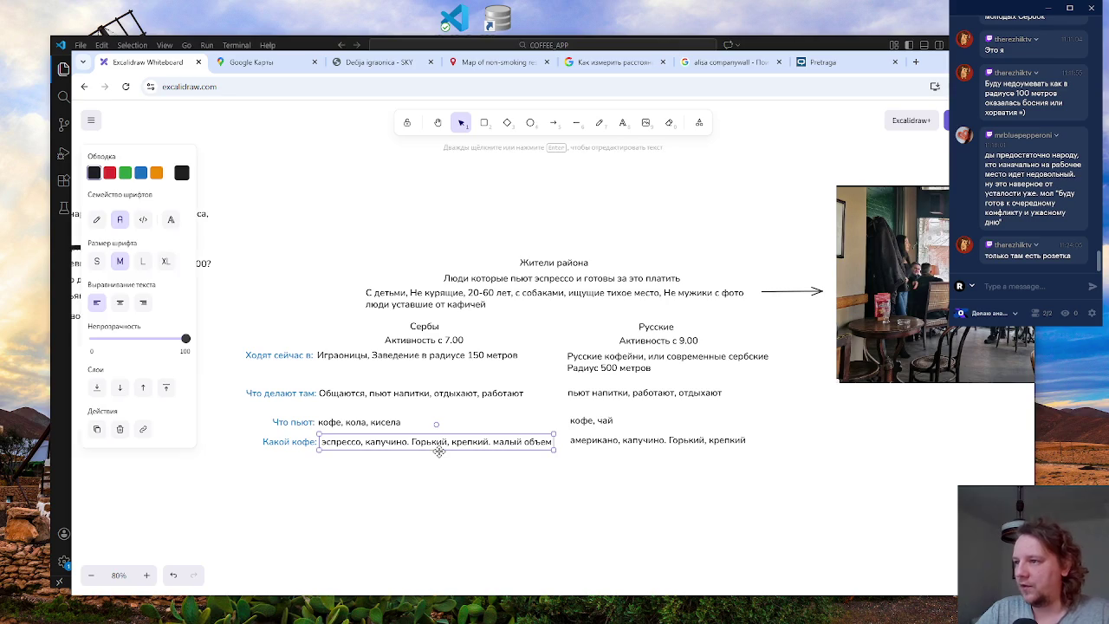
click(460, 509)
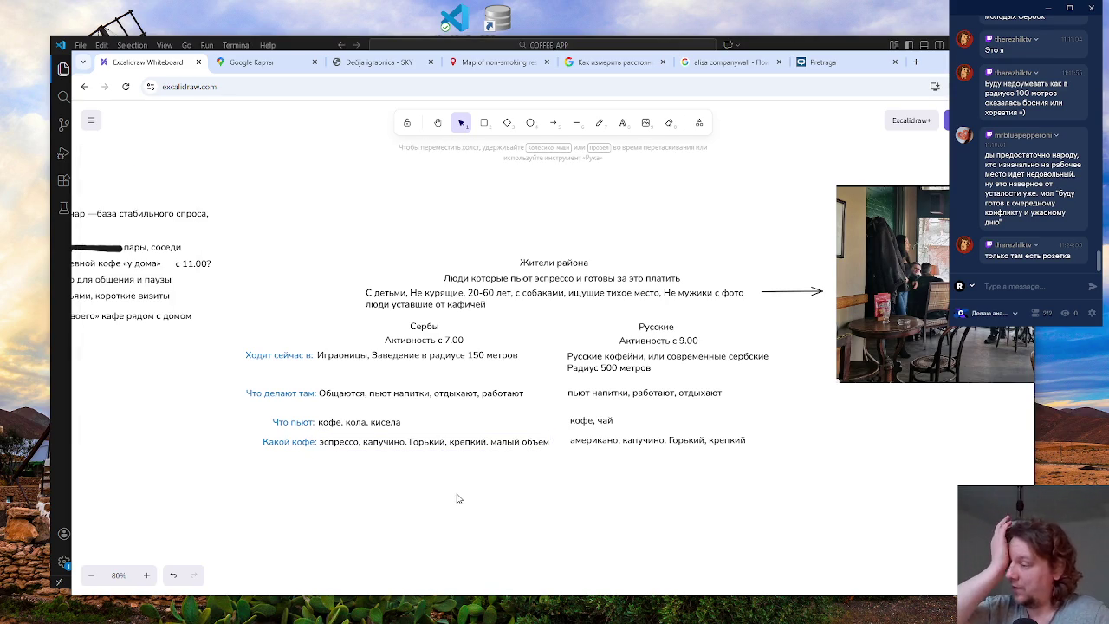
- In the Russians' coffee text, replace 'Горький, крепкий' with a comma and add 'средний объем' at the end
click(734, 441)
key(Return)
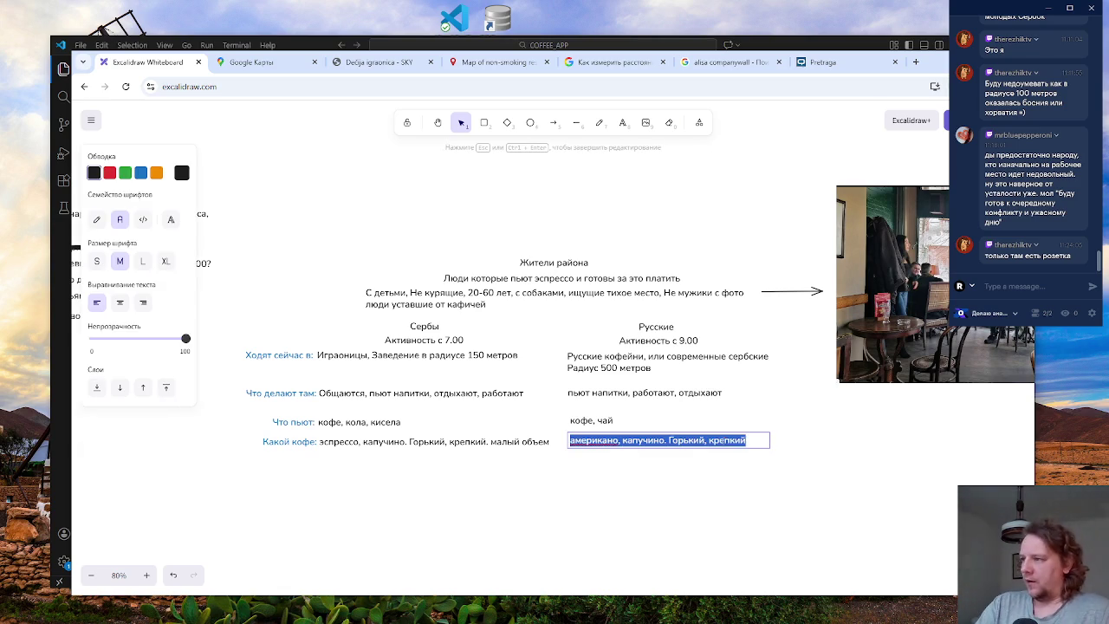
mouse_move(761, 440)
mouse_down()
mouse_move(661, 455)
mouse_move(673, 442)
mouse_up()
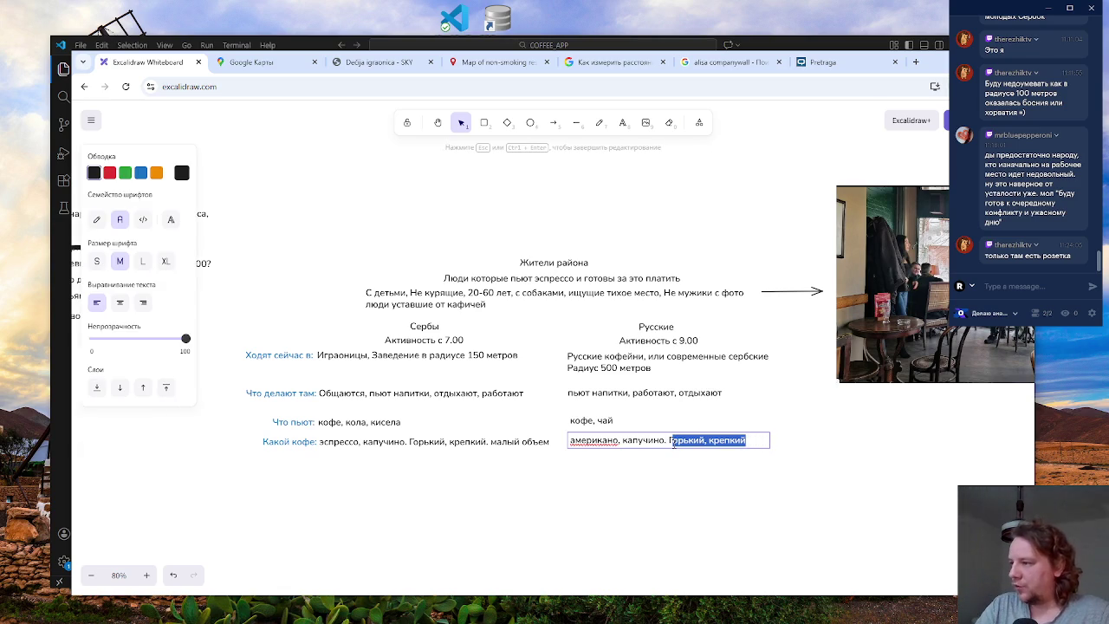
key(BackSpace)
key(BackSpace)
key(BackSpace)
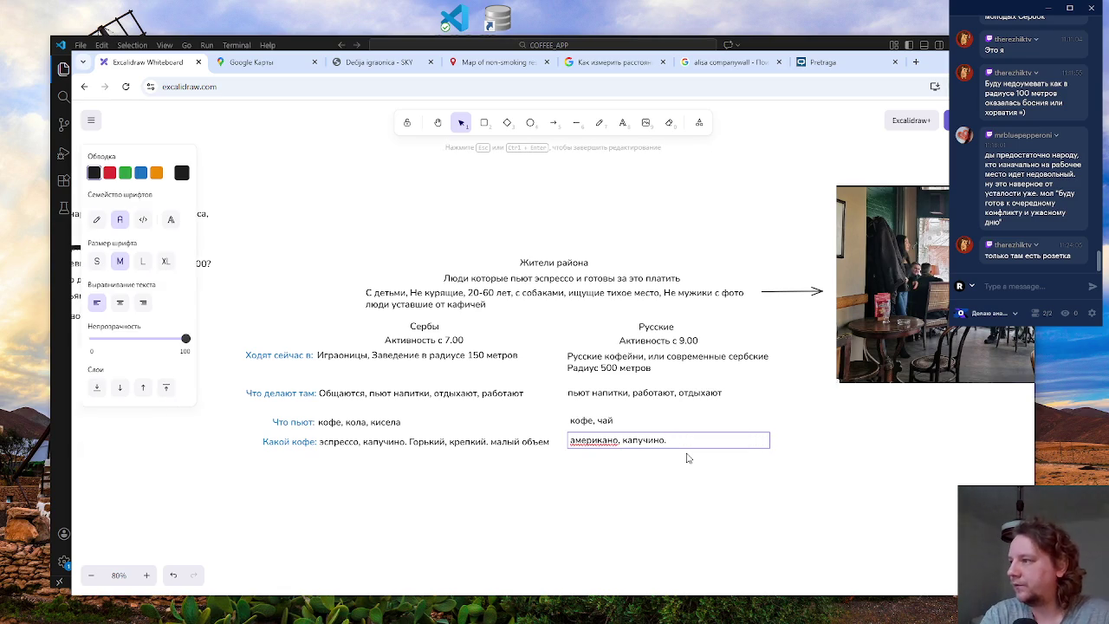
text(,)
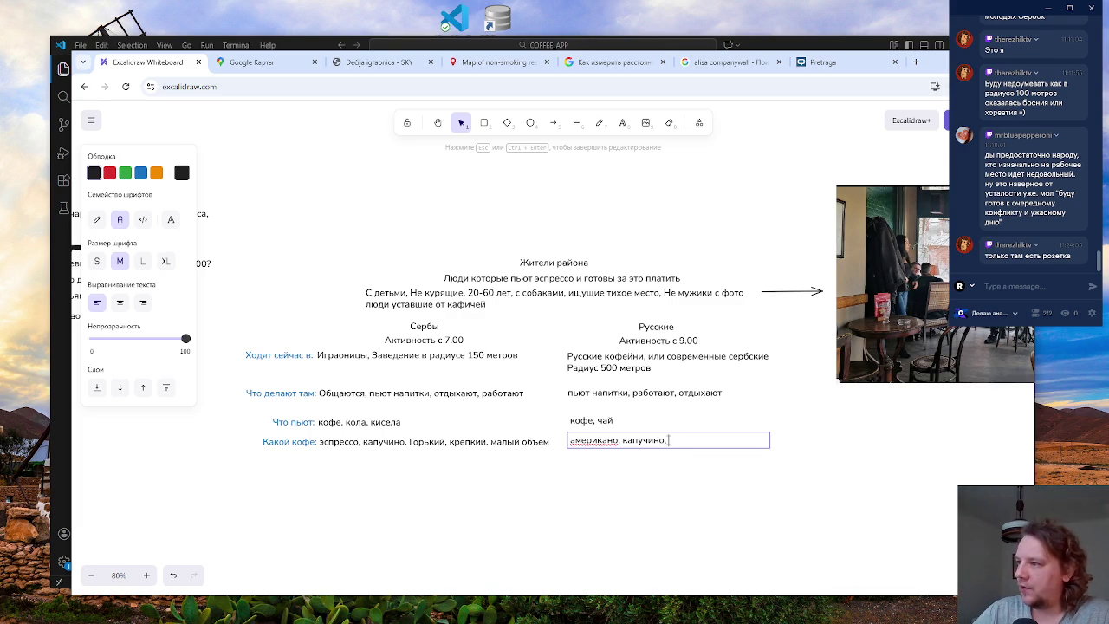
drag(668, 440, 569, 441)
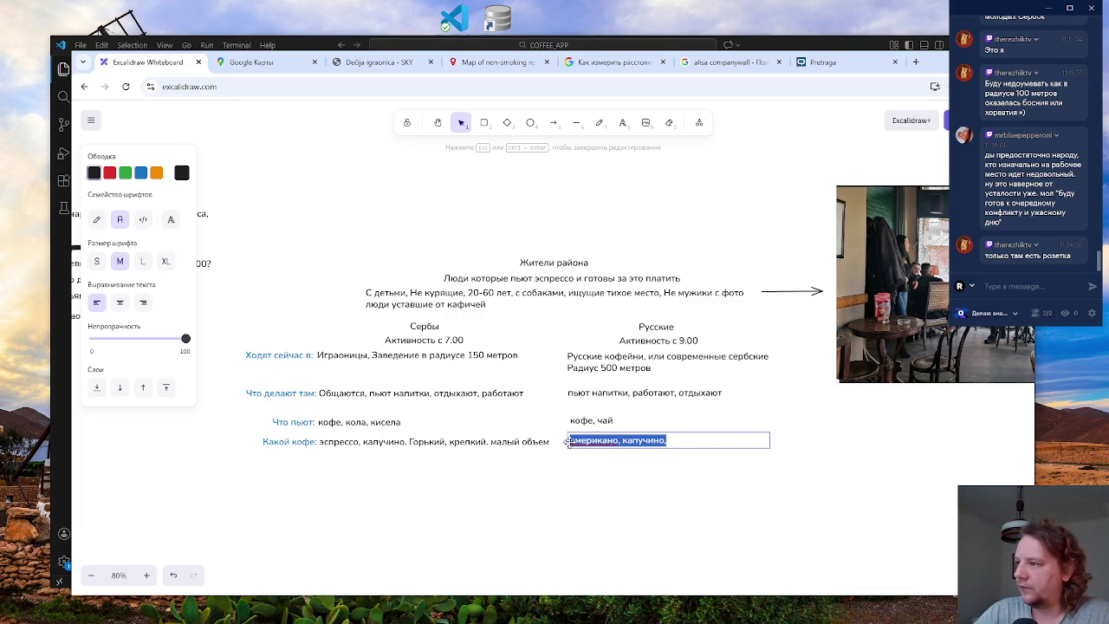
click(685, 442)
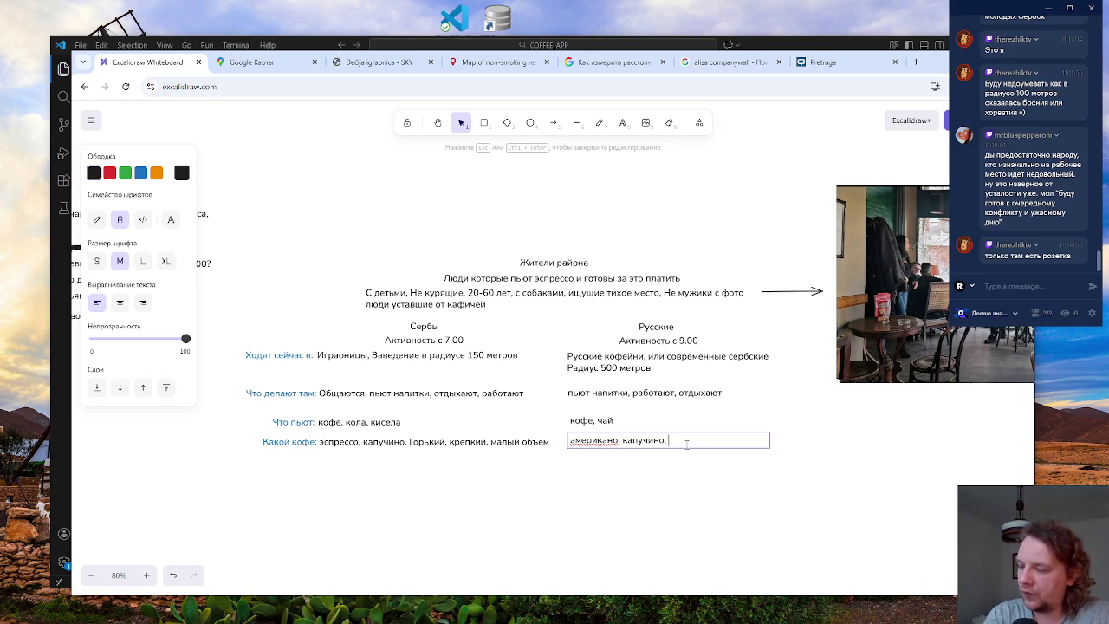
text(ольшой об)
key(BackSpace)
key(BackSpace)
key(BackSpace)
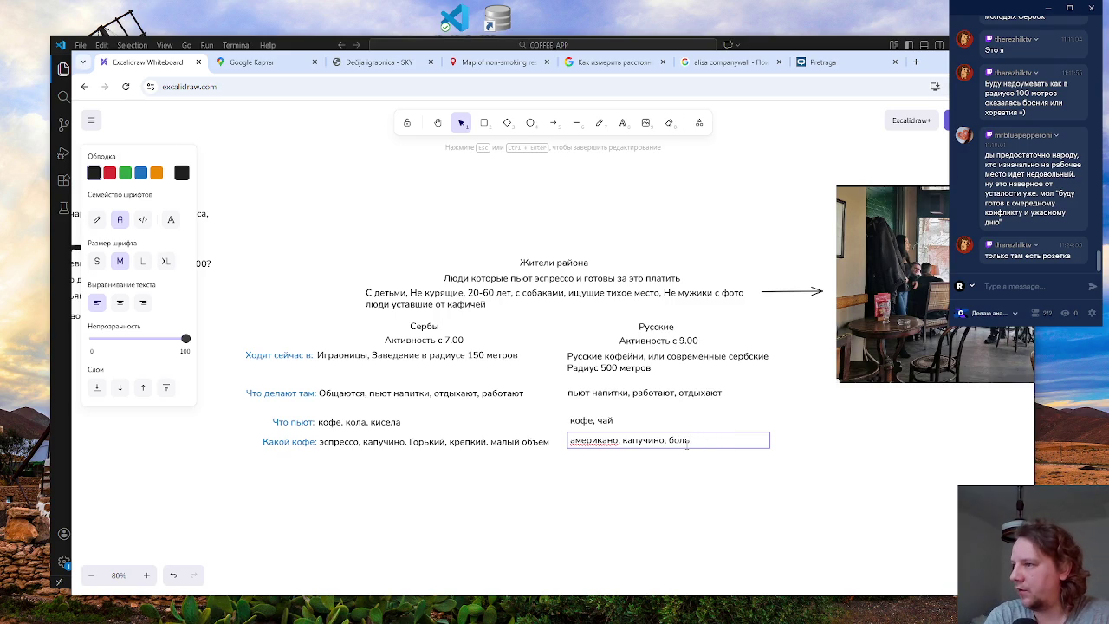
key(BackSpace)
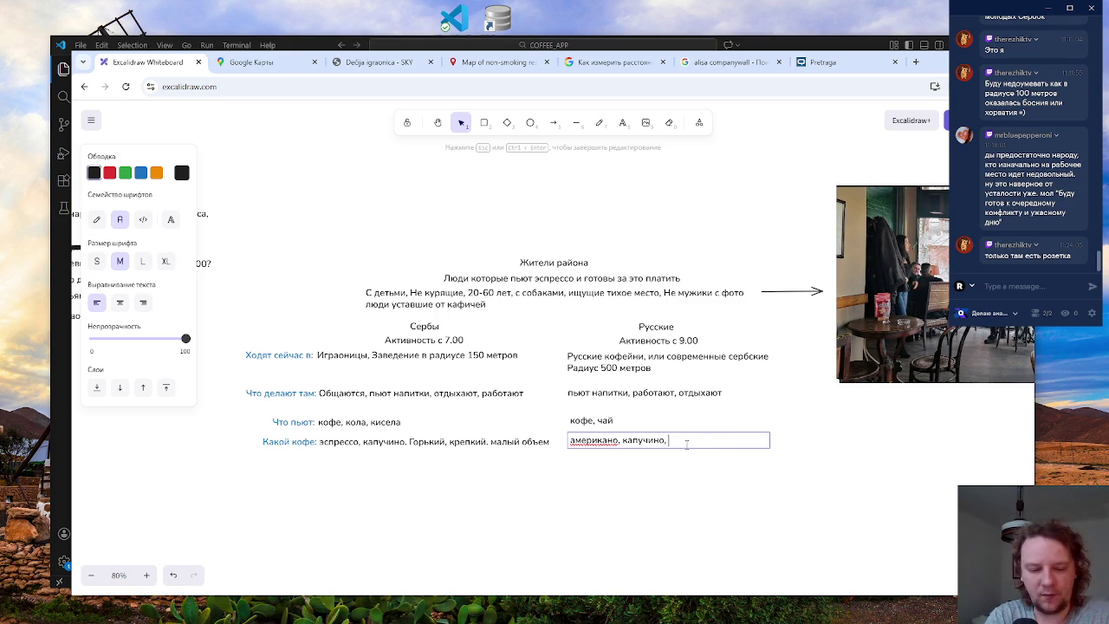
text(средний о)
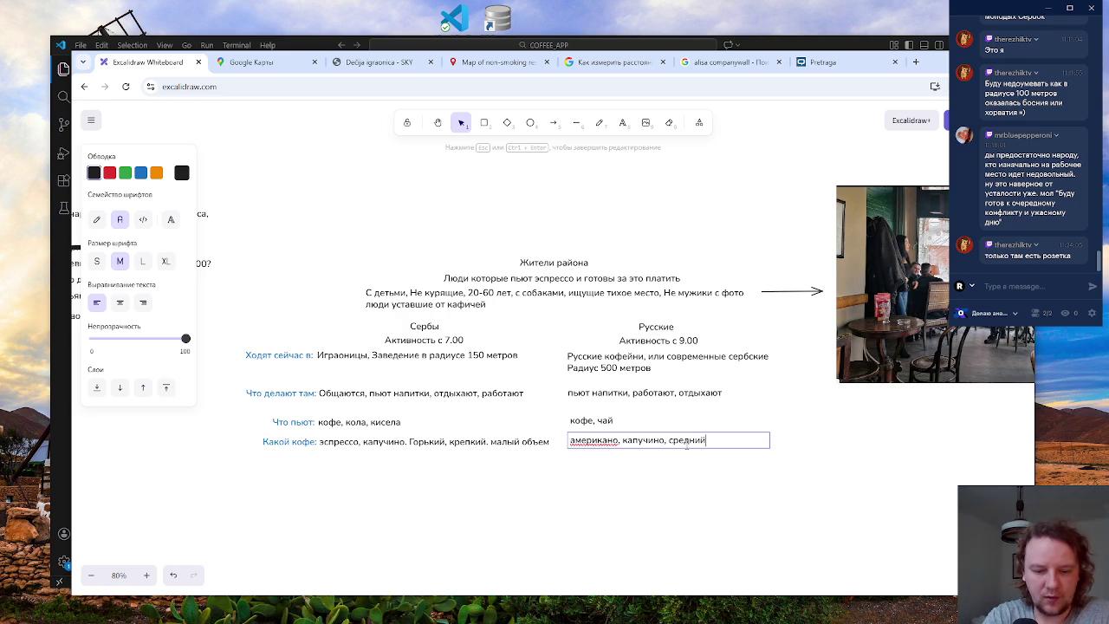
text(бъем)
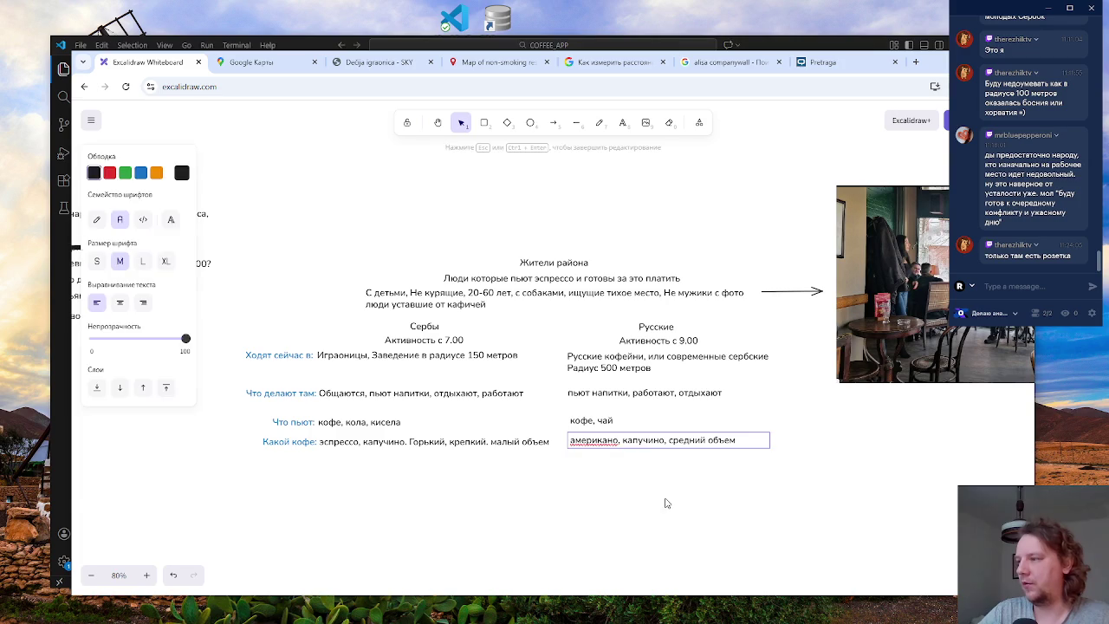
click(664, 504)
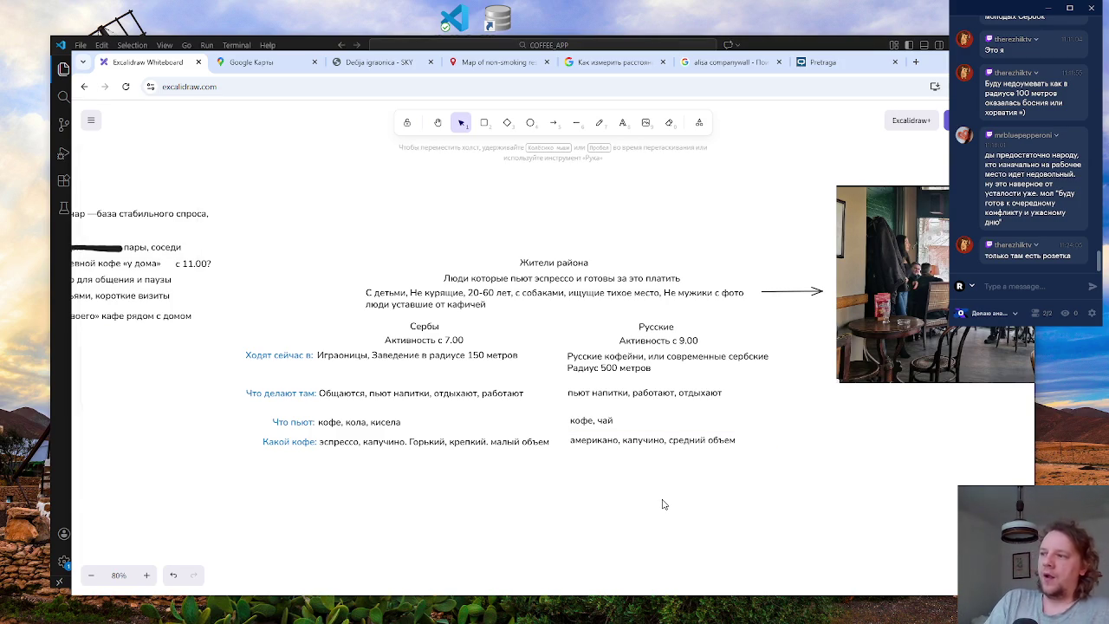
- Insert 'менее горький' before 'средний объем' and widen the Russians' coffee text box
double_click(667, 441)
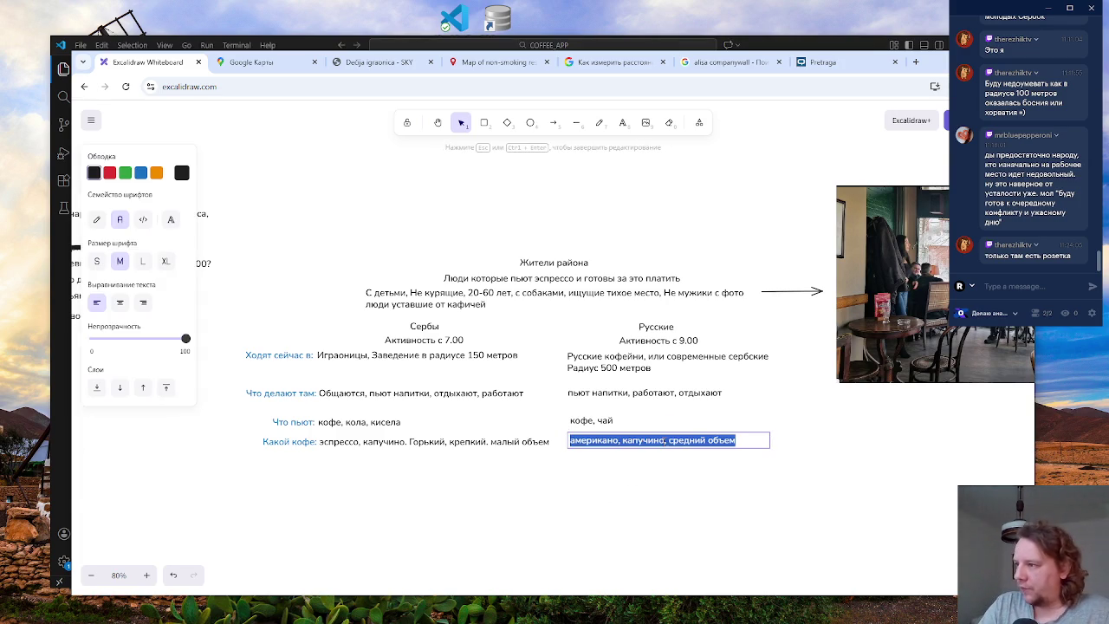
click(668, 440)
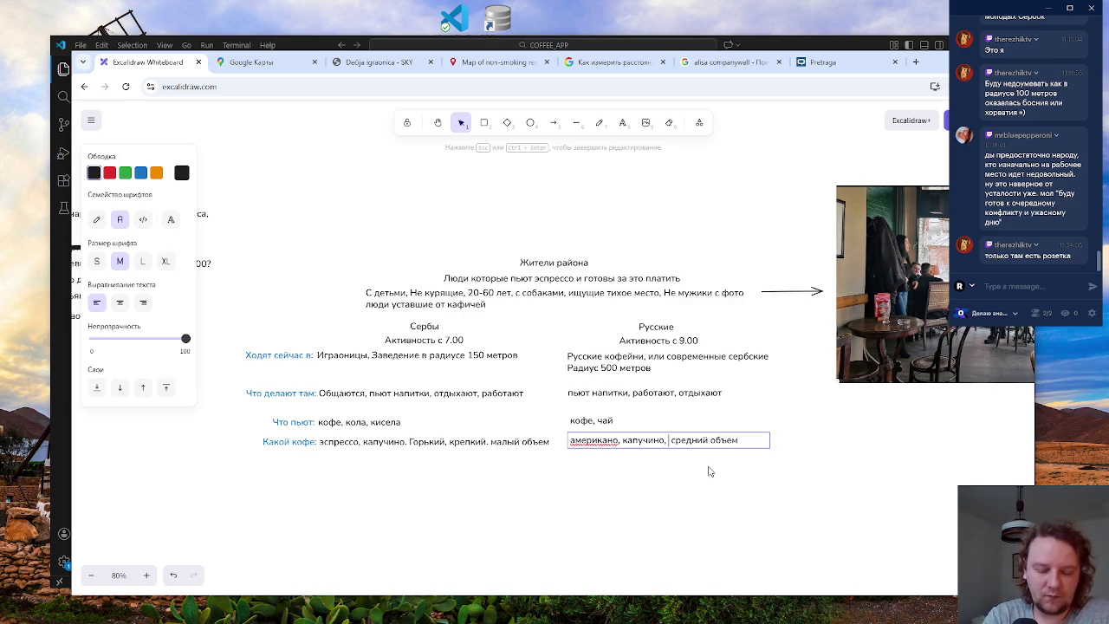
text(не го)
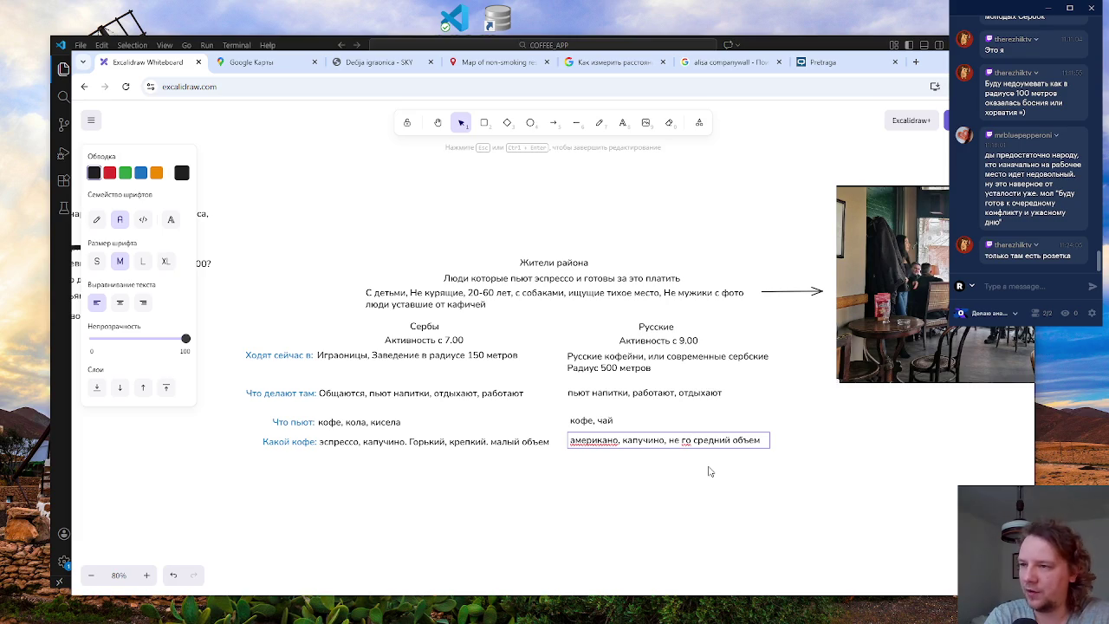
key(BackSpace)
key(BackSpace)
key(BackSpace)
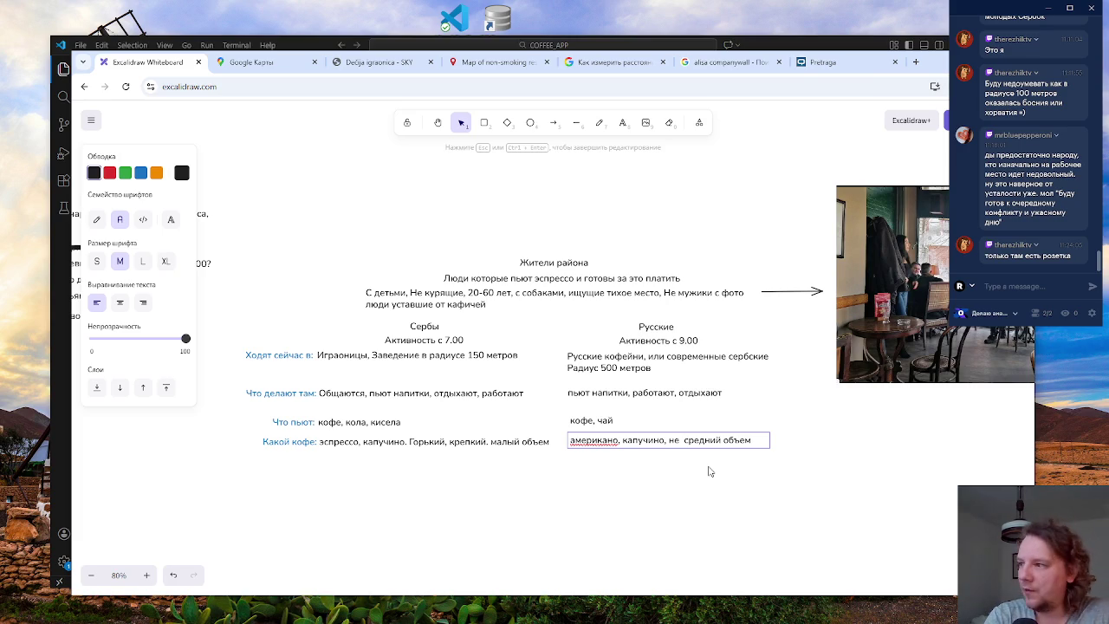
text(менее )
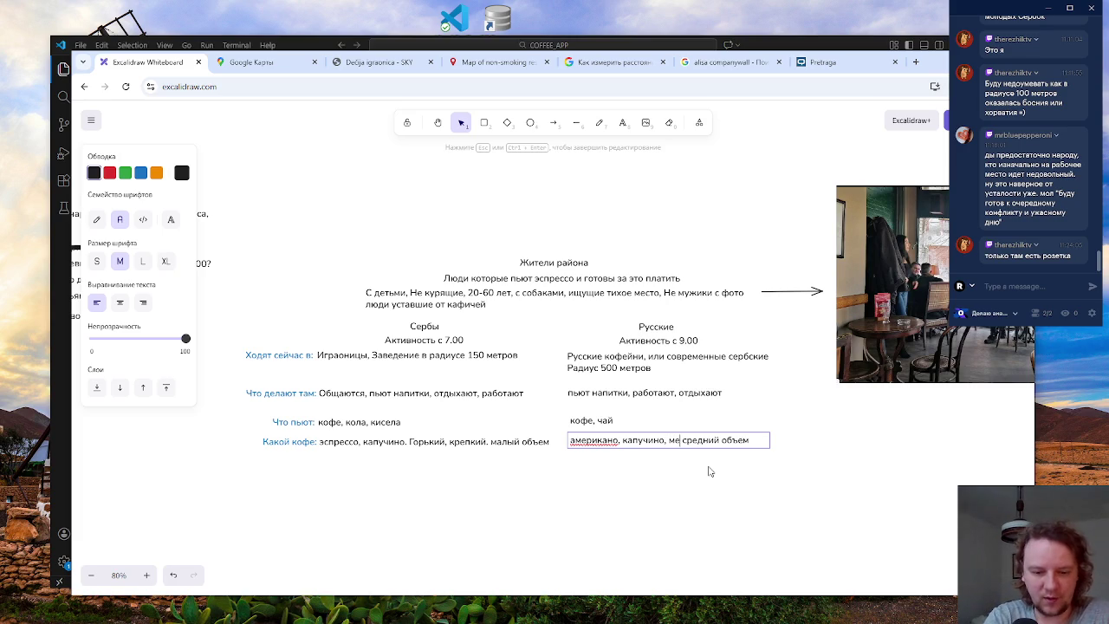
text(горьк)
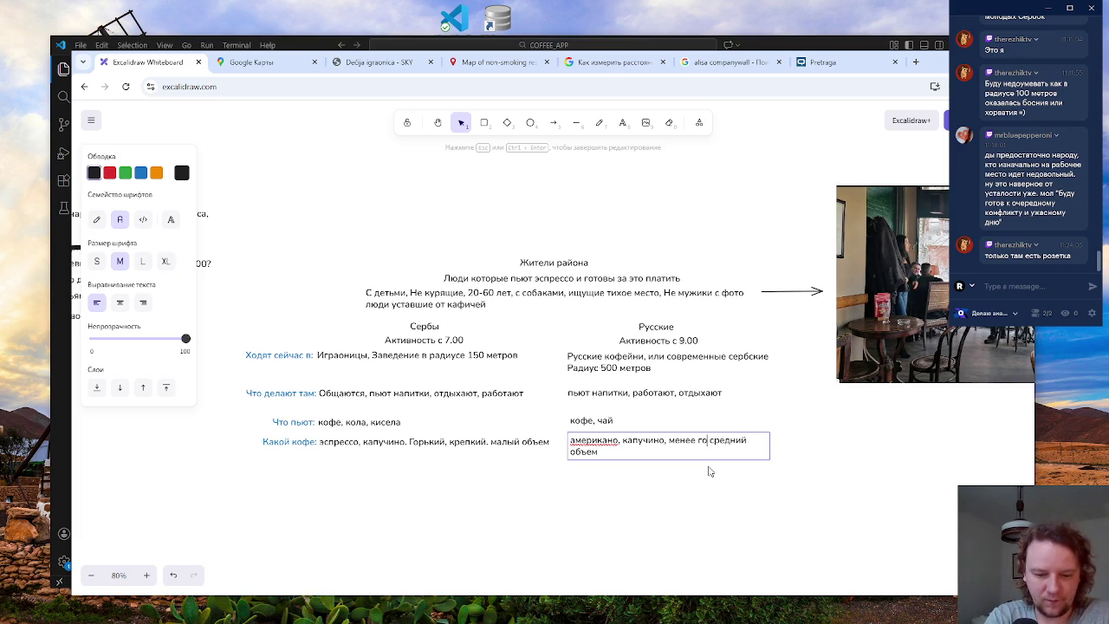
text(ий)
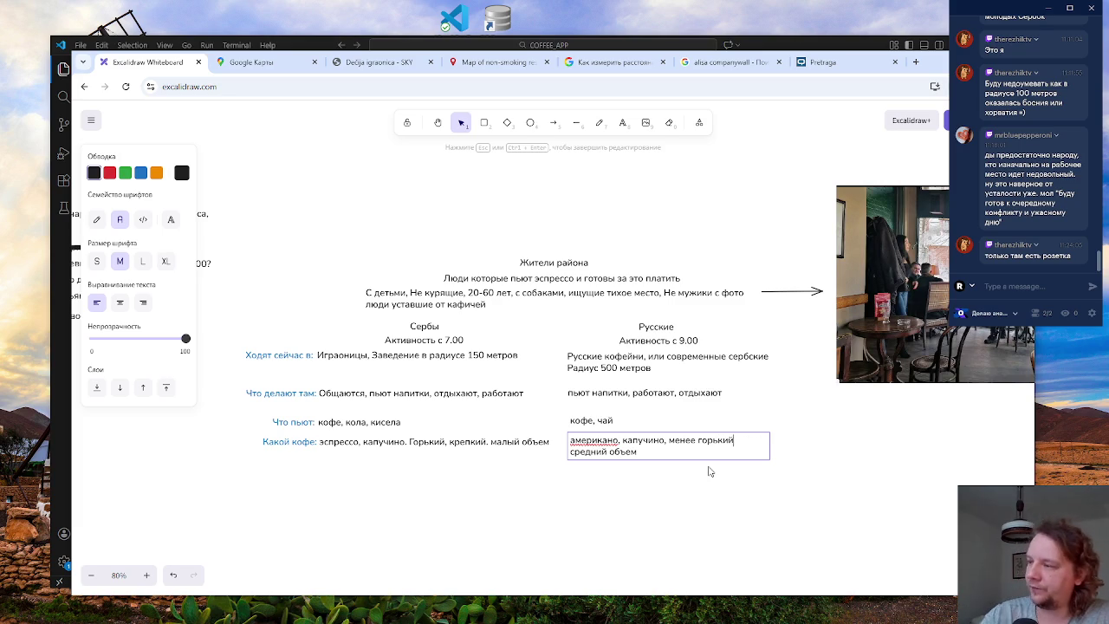
double_click(456, 449)
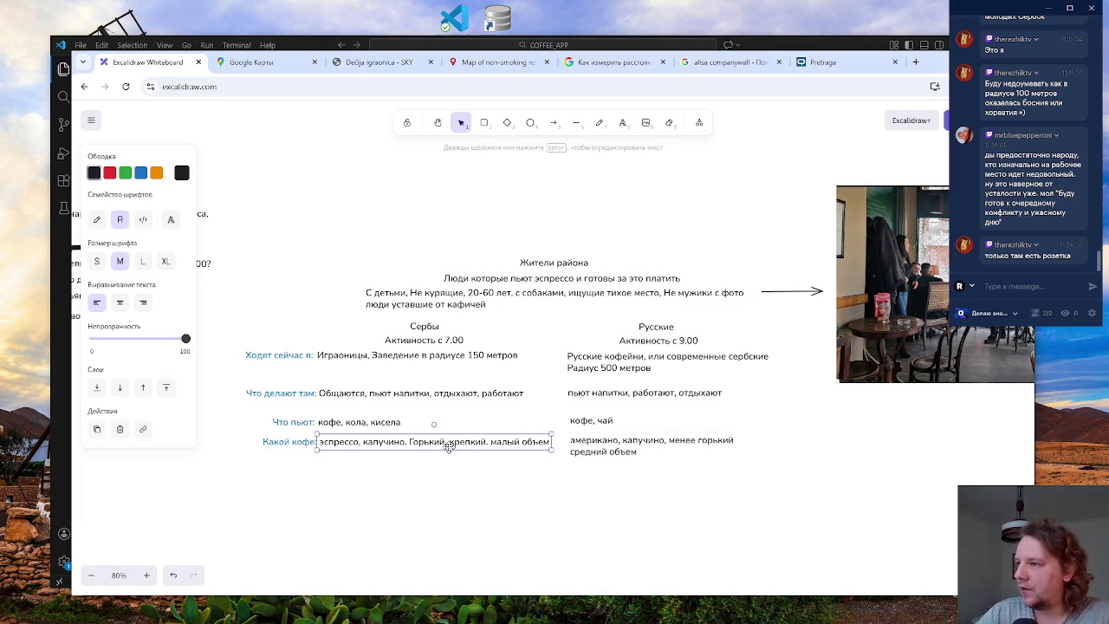
key(ctrl+a)
click(419, 448)
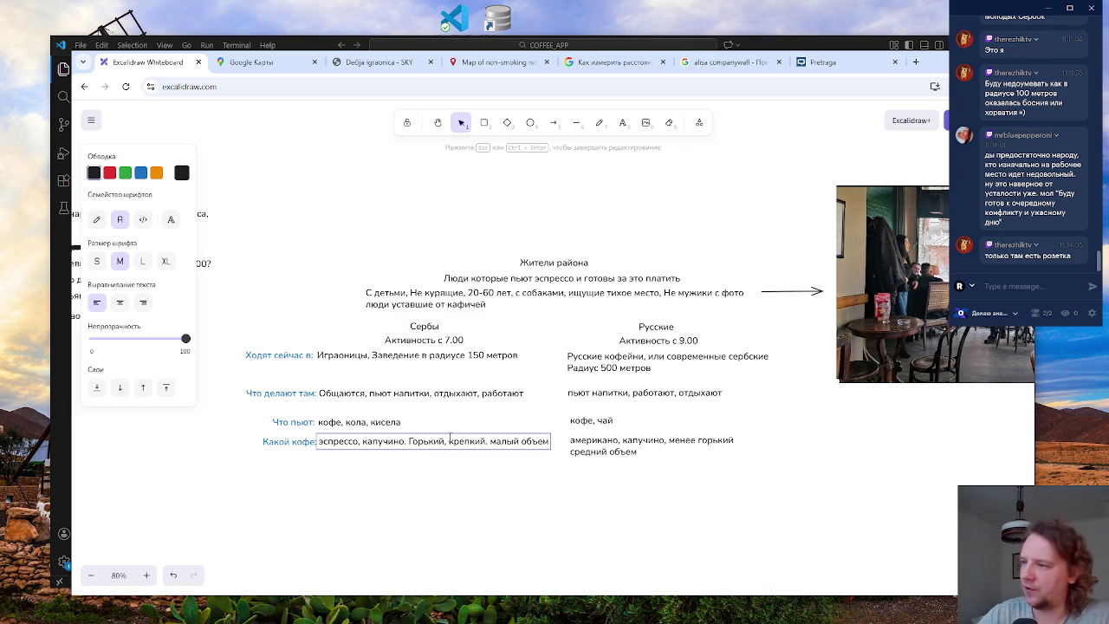
click(622, 440)
drag(770, 446, 815, 444)
- Replace 'менее горький' with 'средней крепости и горечи' and widen the box to fit one line
double_click(723, 442)
click(735, 440)
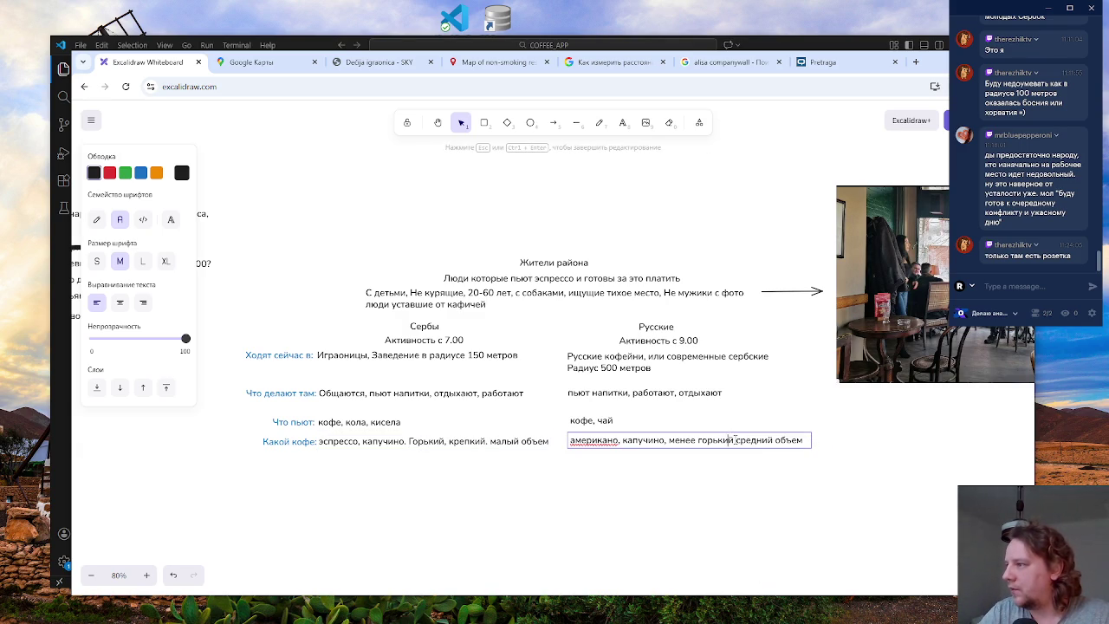
drag(731, 440, 669, 441)
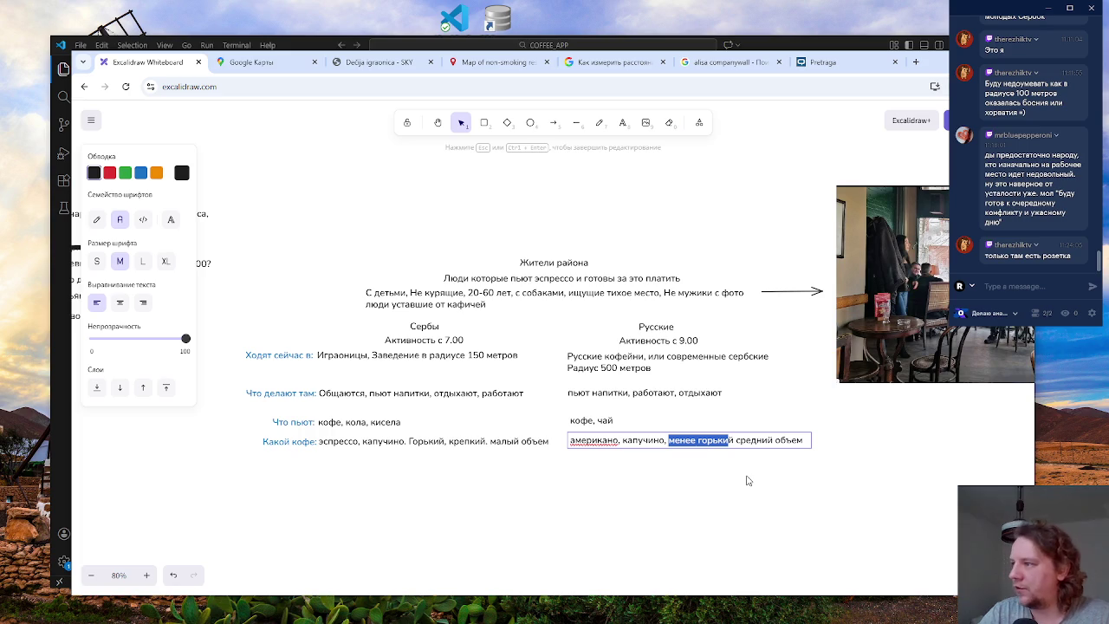
key(BackSpace)
key(BackSpace)
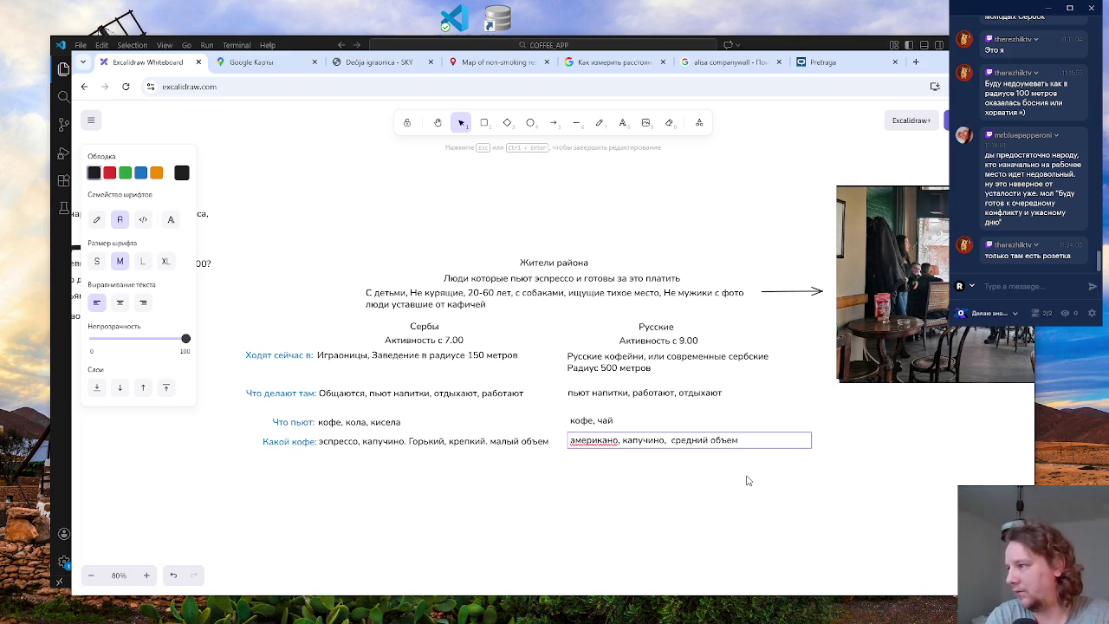
text(средн)
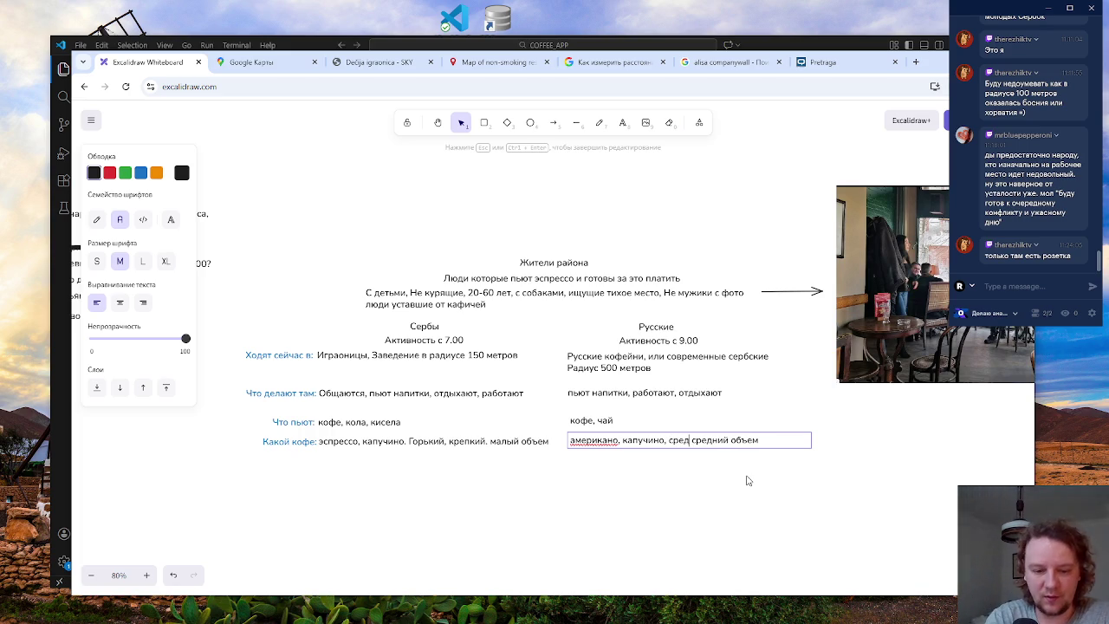
text(е)
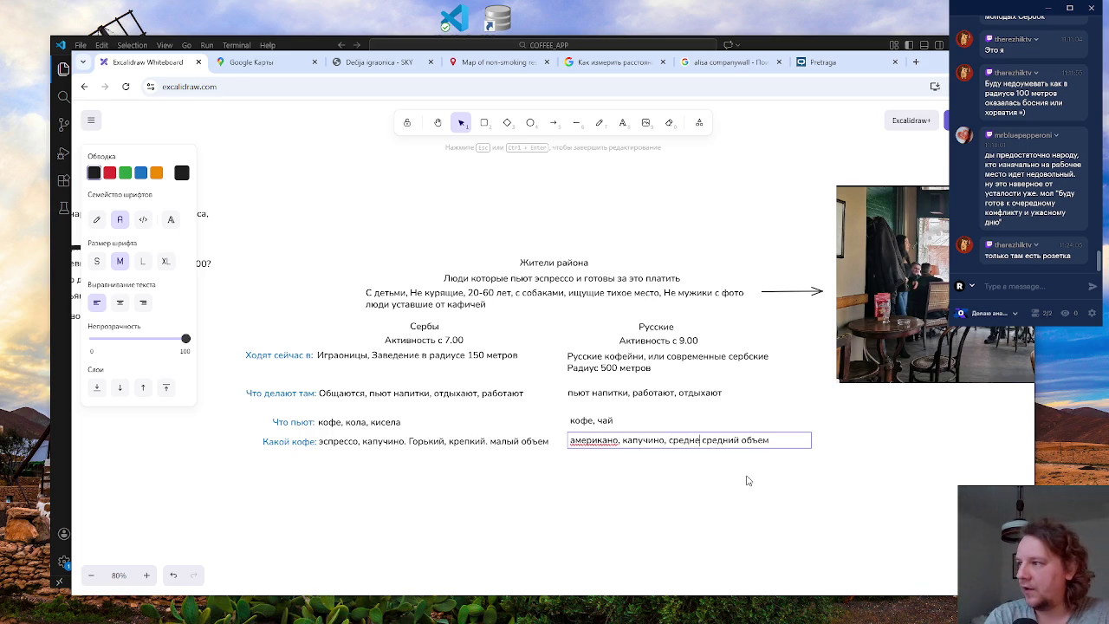
text(й креп)
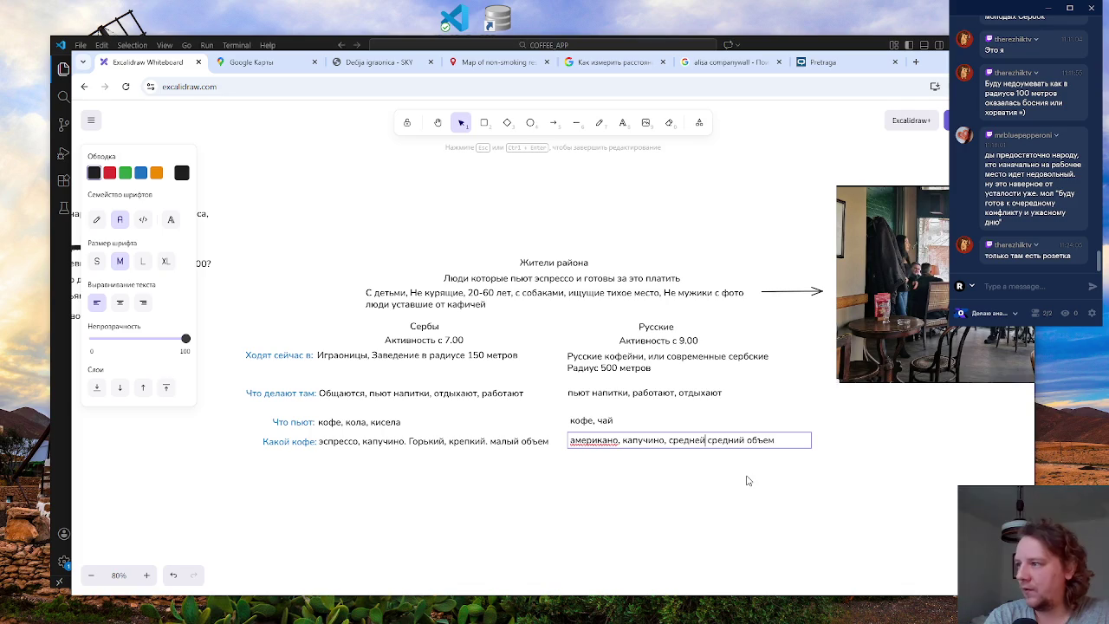
text(ости и гор)
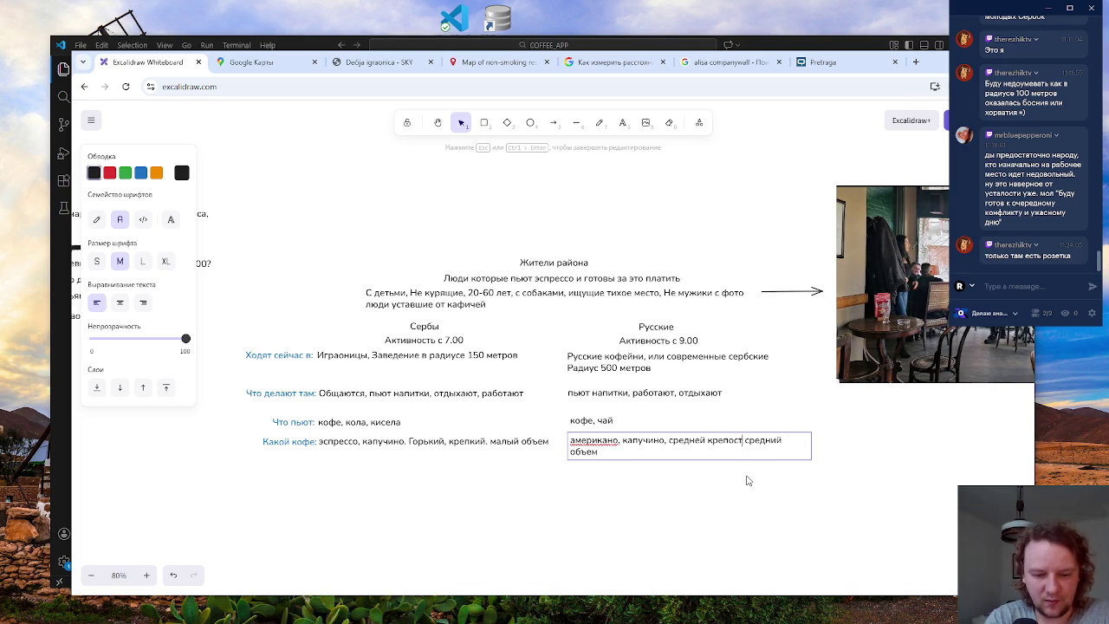
text(ечи)
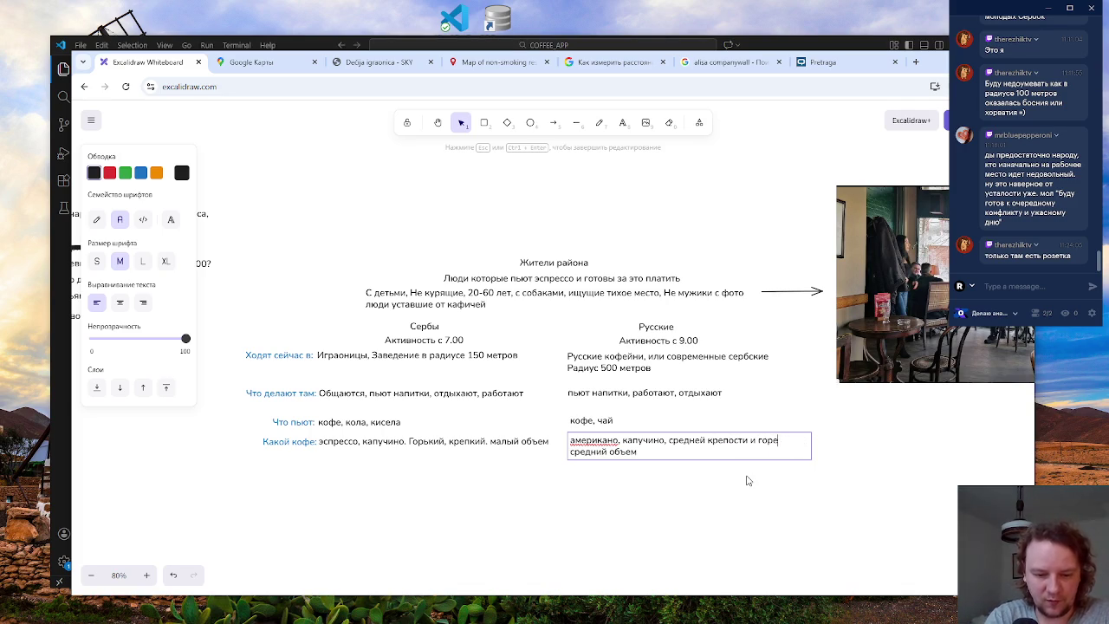
click(842, 467)
click(777, 446)
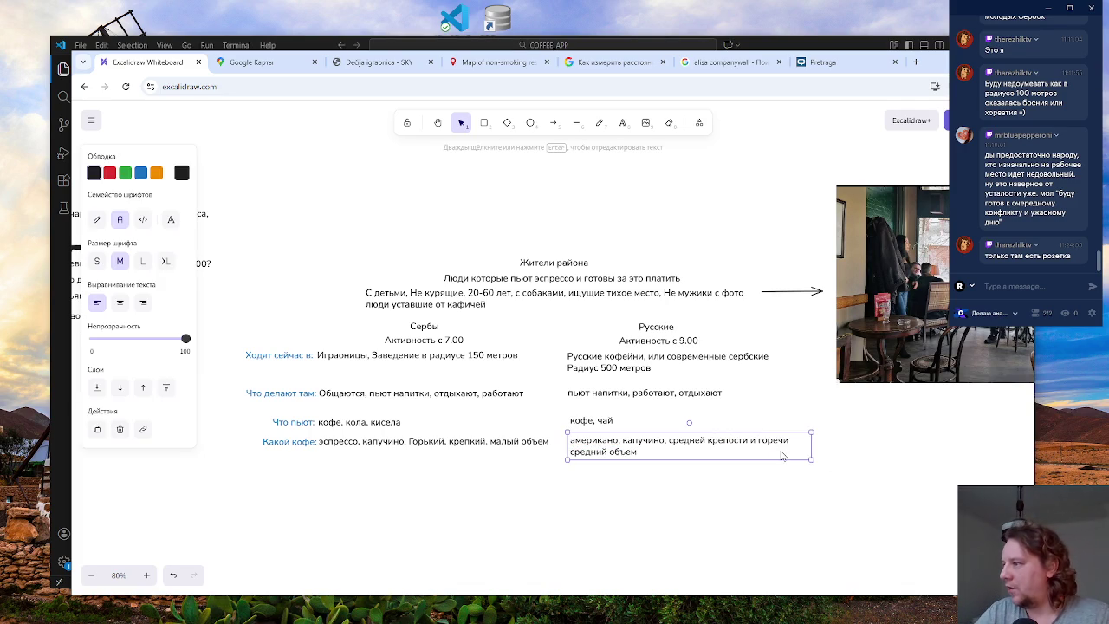
drag(813, 447, 873, 446)
click(731, 481)
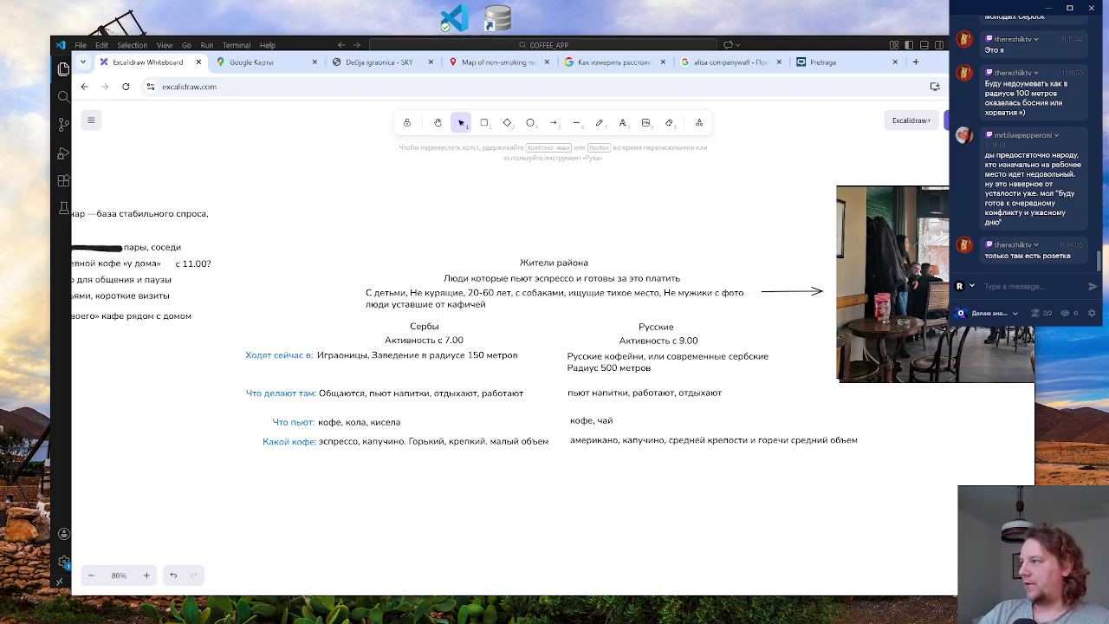
- Shift the café photo slightly right and extend the arrow's end to reach it
scroll(690, 498, down, 2)
scroll(745, 507, right, 5)
drag(664, 330, 711, 334)
click(564, 307)
drag(574, 307, 612, 313)
click(608, 307)
click(552, 448)
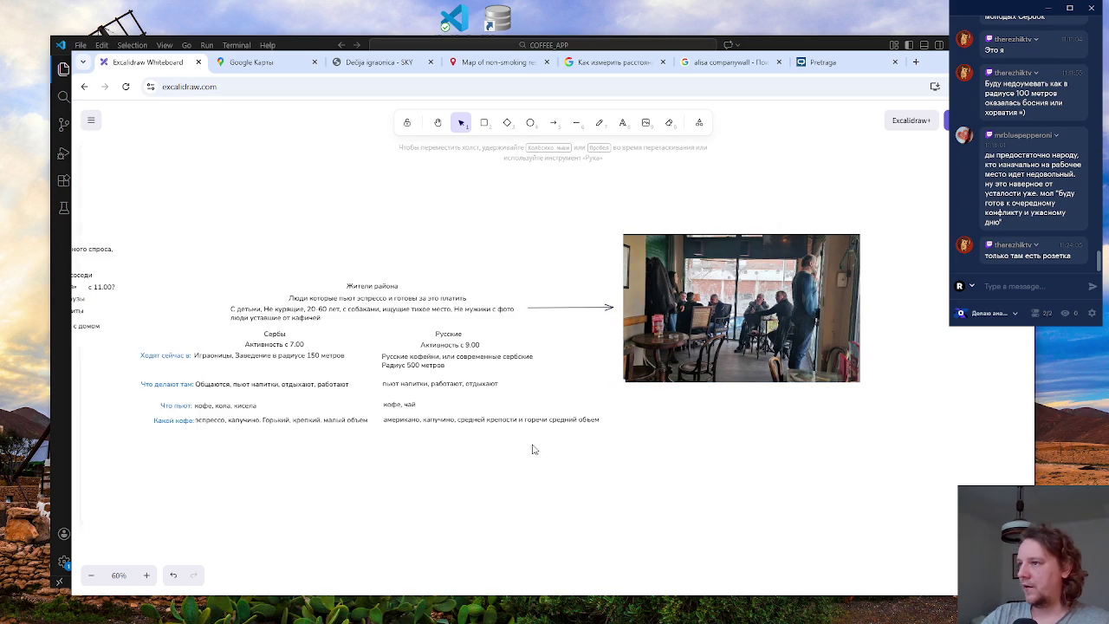
- Select all the table text elements, clear the selection, then select the 'Жители района' heading
scroll(498, 448, left, 3)
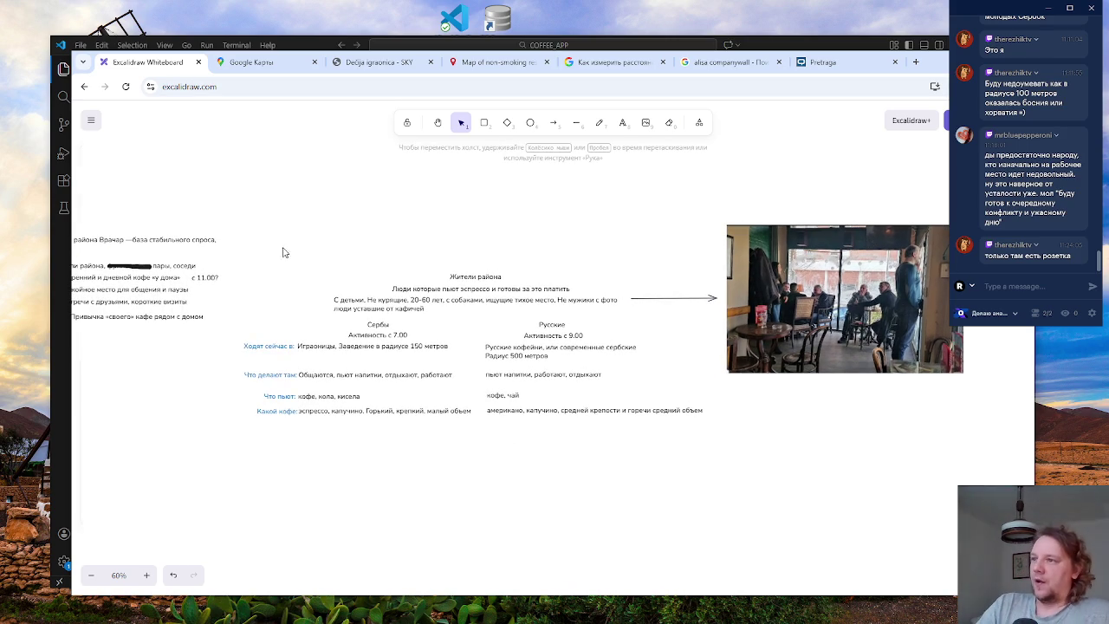
drag(264, 185, 864, 535)
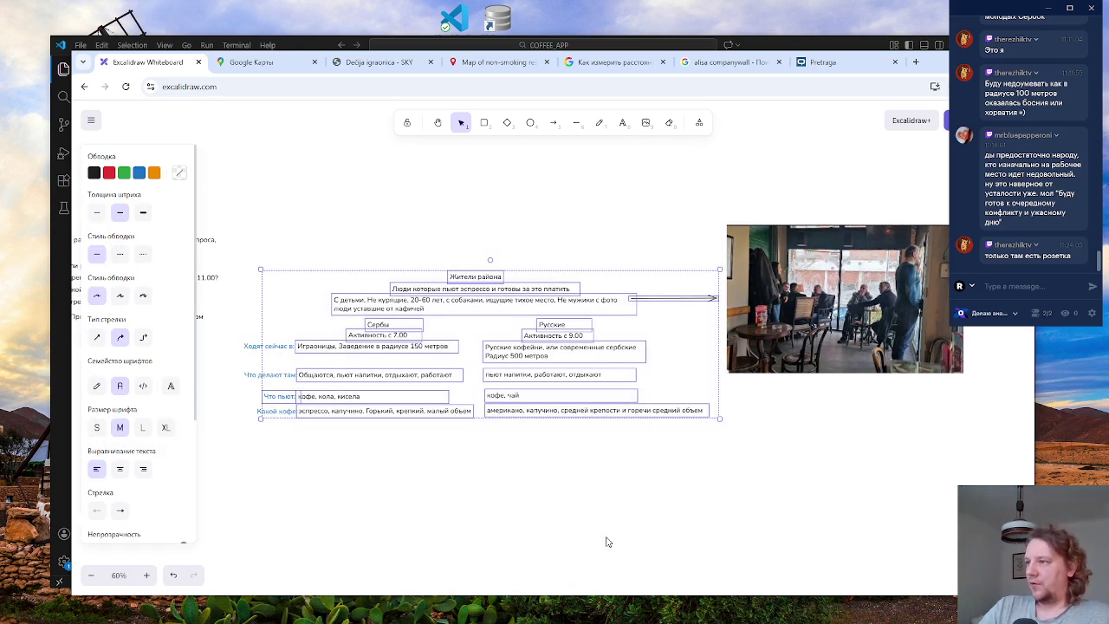
click(606, 541)
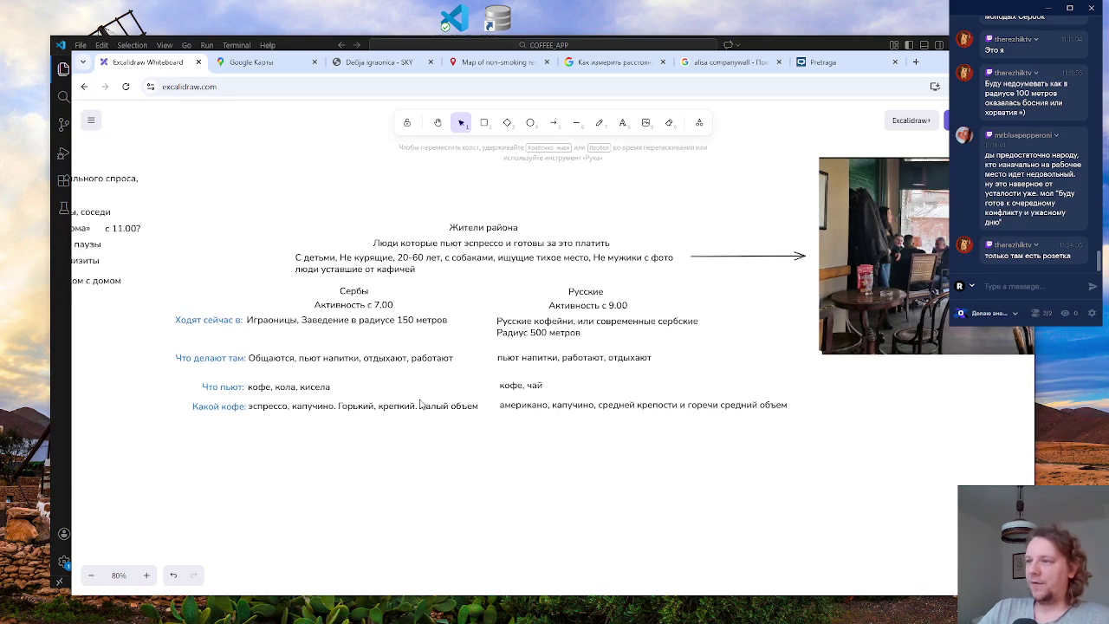
scroll(450, 442, up, 3)
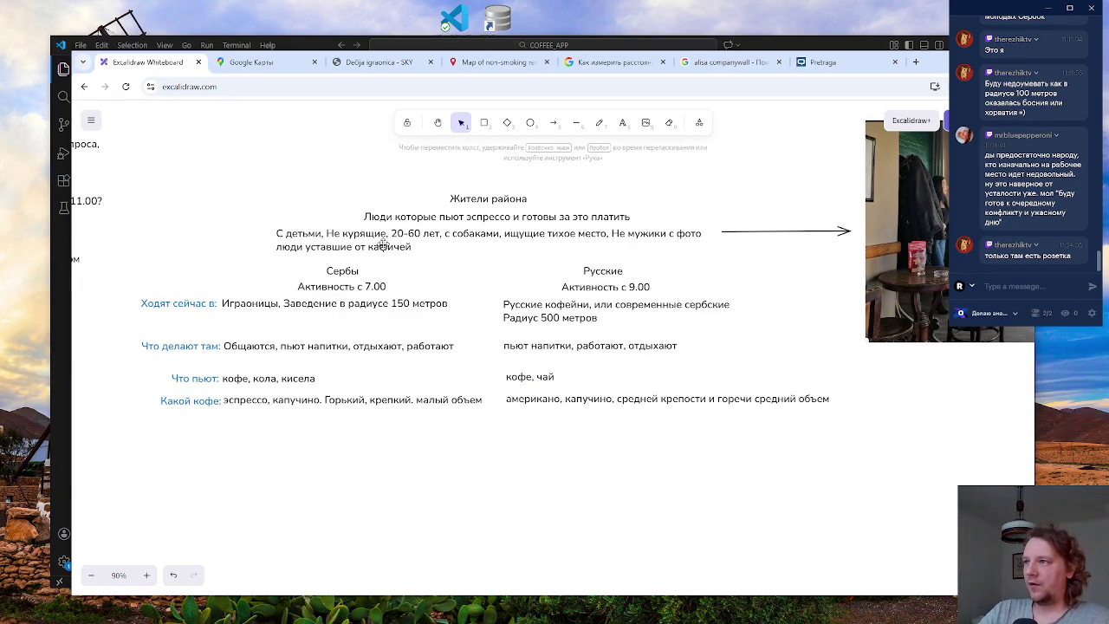
click(489, 199)
- Replace 'Жители' with 'Обитатели' in the table heading so it reads 'Обитатели района'
double_click(489, 199)
click(489, 199)
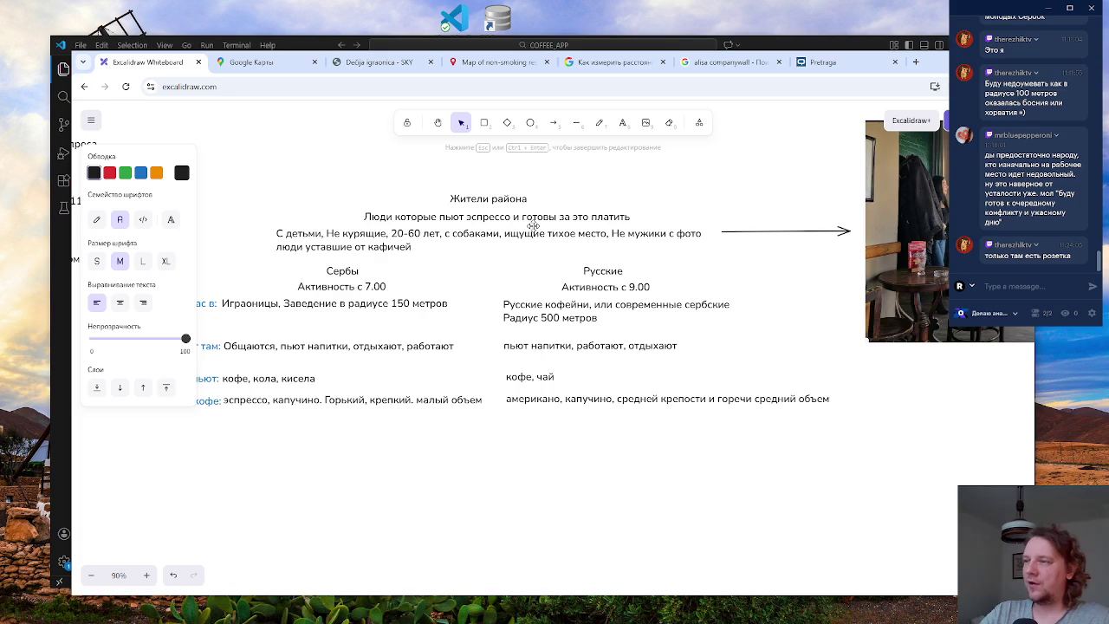
key(BackSpace)
key(BackSpace)
key(BackSpace)
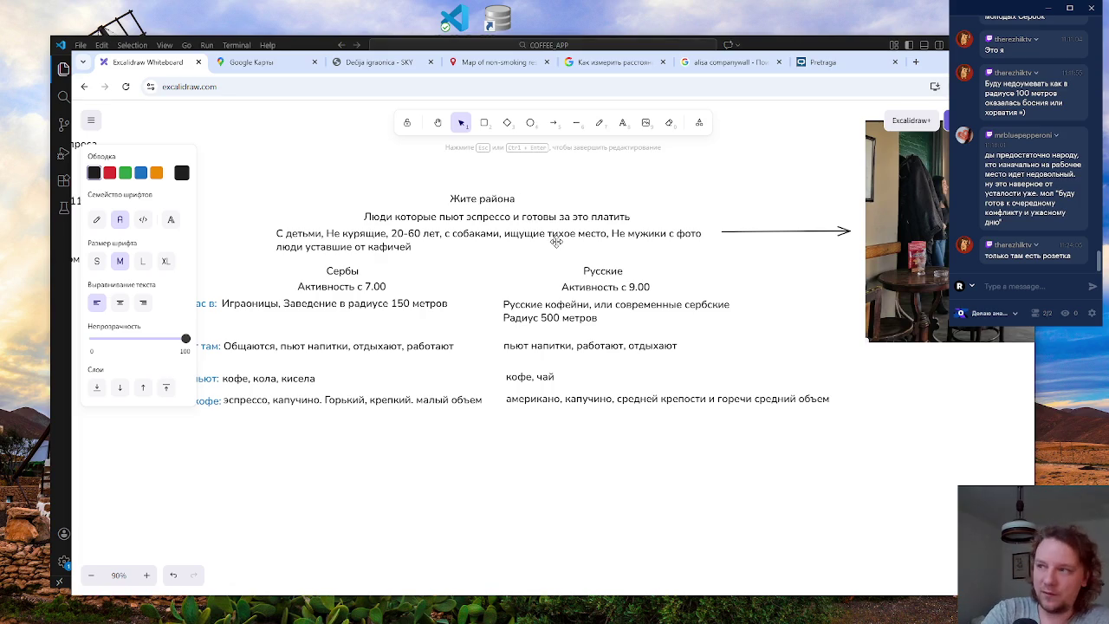
text(Обитател)
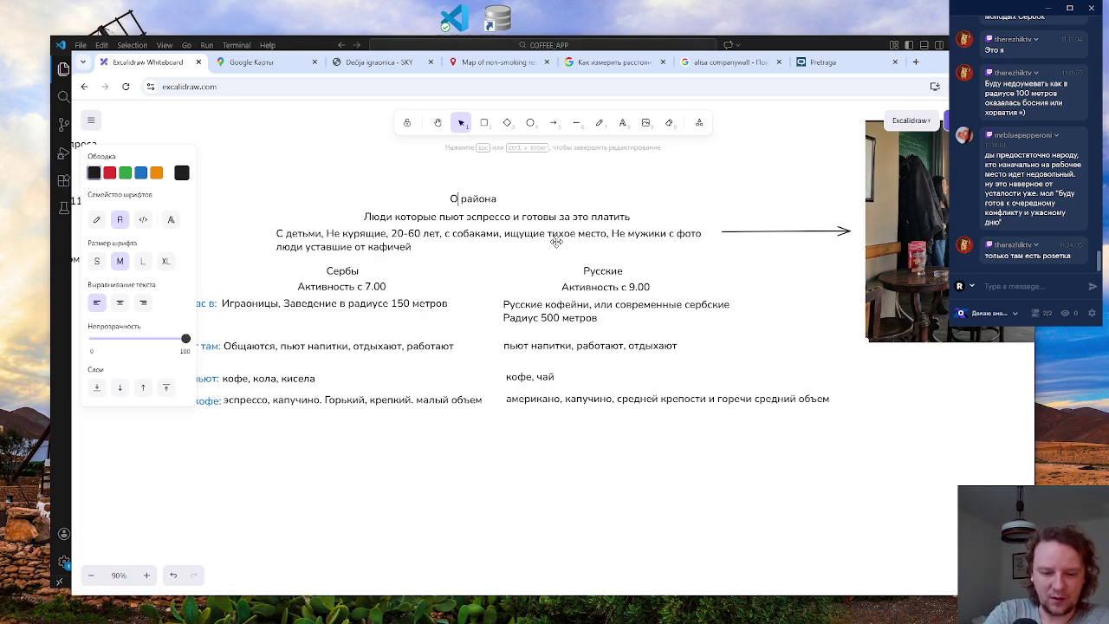
text(и)
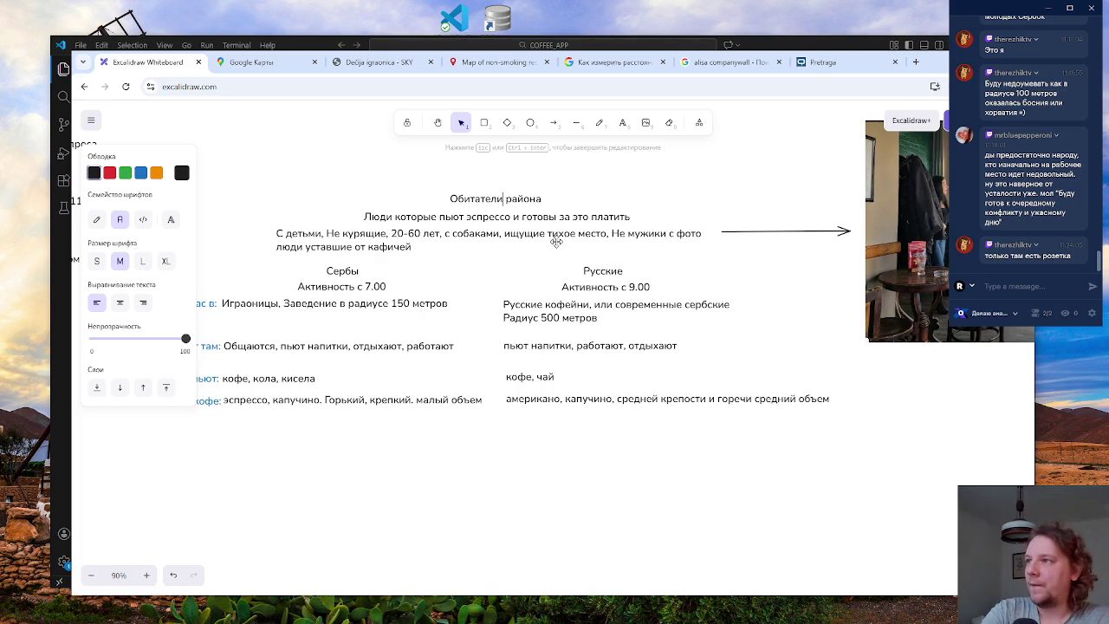
click(604, 466)
click(495, 202)
scroll(500, 339, down, 1)
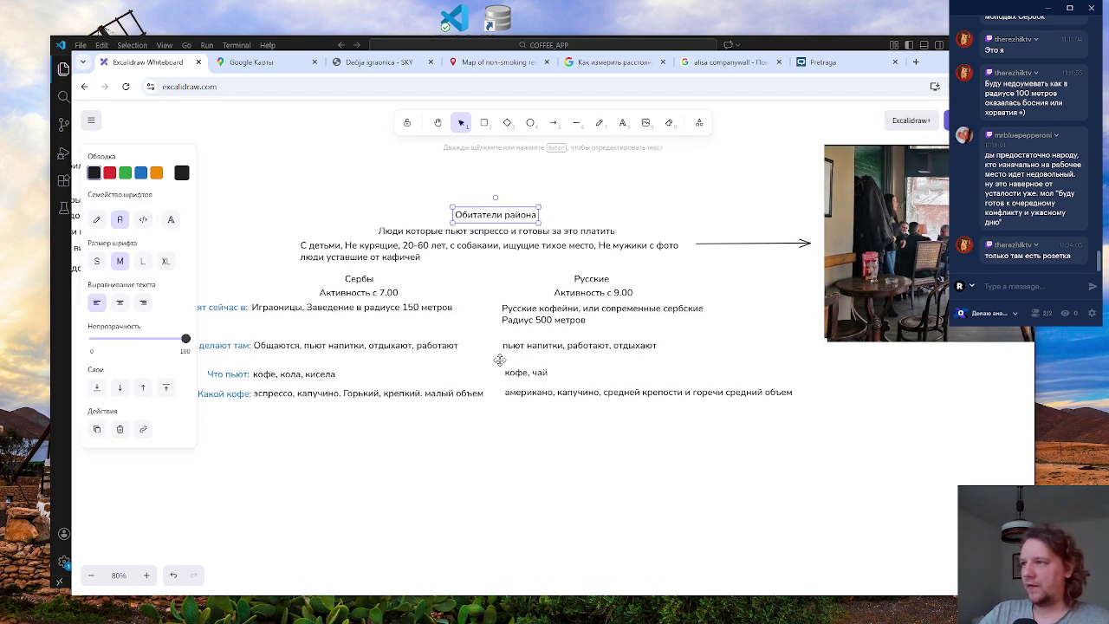
drag(455, 441, 490, 440)
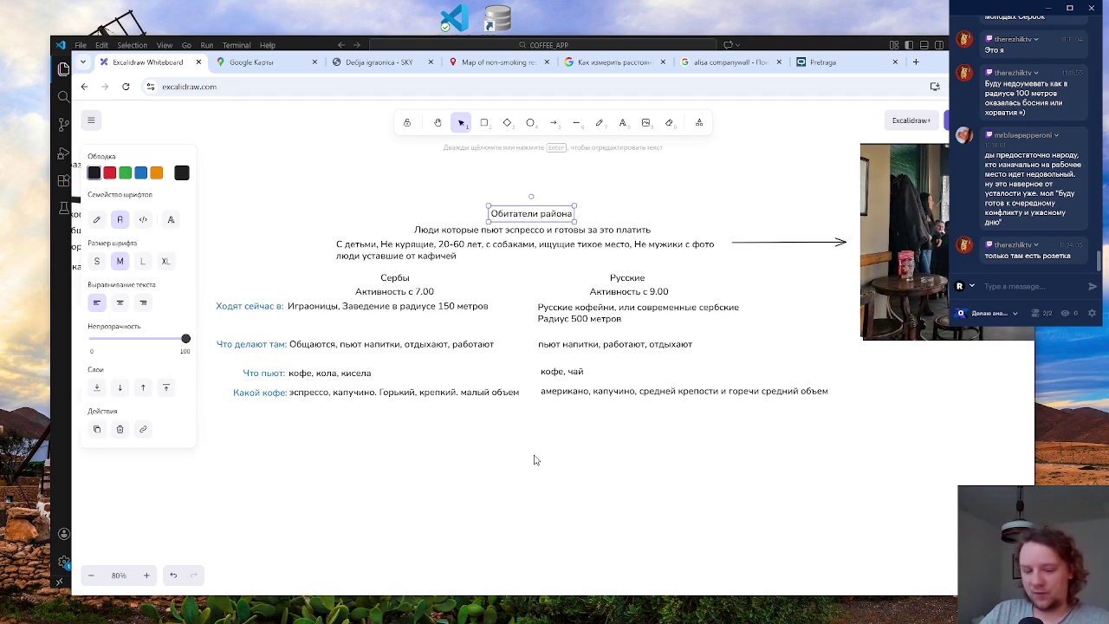
click(475, 448)
- Nudge the bullet about one's own café near home slightly up and left
scroll(523, 446, down, 1)
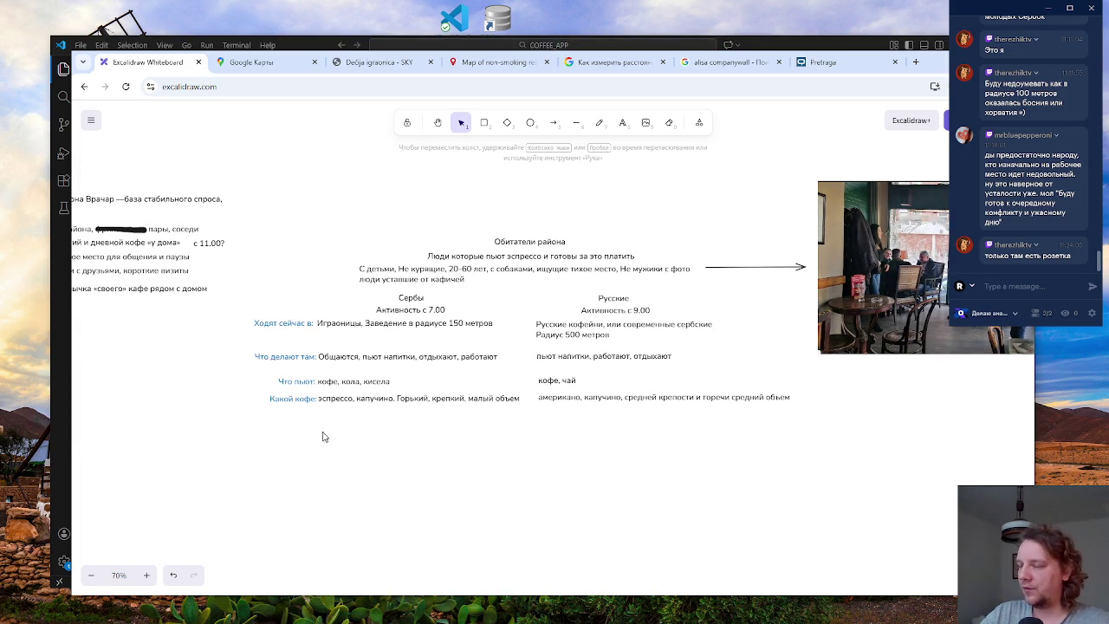
mouse_move(618, 463)
mouse_down()
mouse_move(576, 460)
mouse_move(567, 472)
mouse_up()
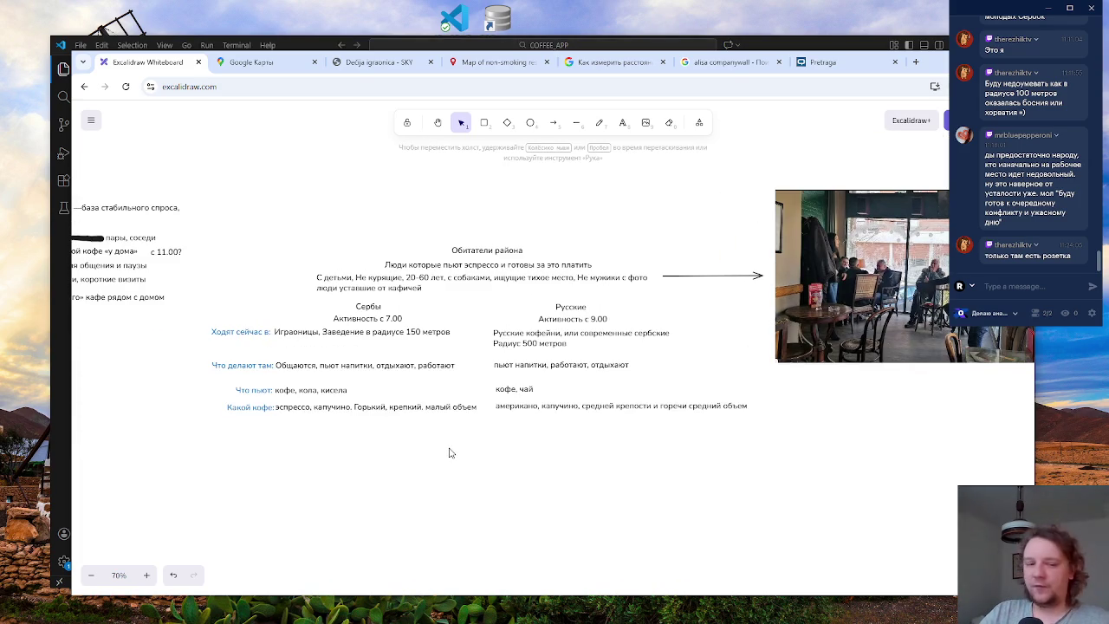
ctrl+scroll(438, 439, down, 5)
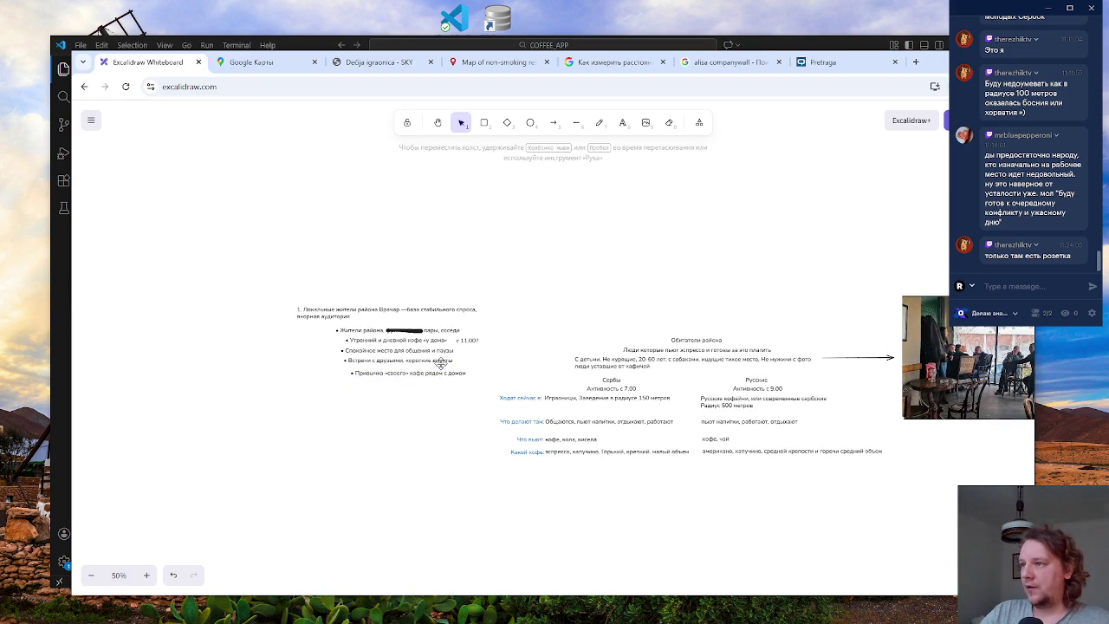
click(390, 373)
drag(390, 373, 385, 370)
click(343, 395)
- Pan and zoom around the board to bring the café photo into view
ctrl+scroll(367, 371, up, 5)
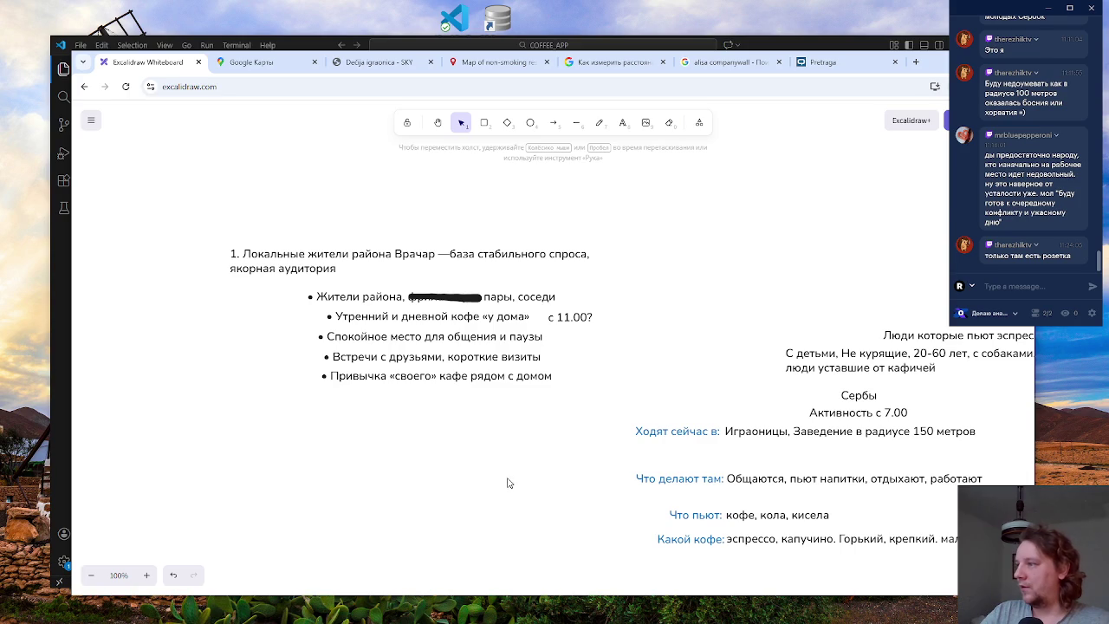
ctrl+scroll(515, 463, down, 5)
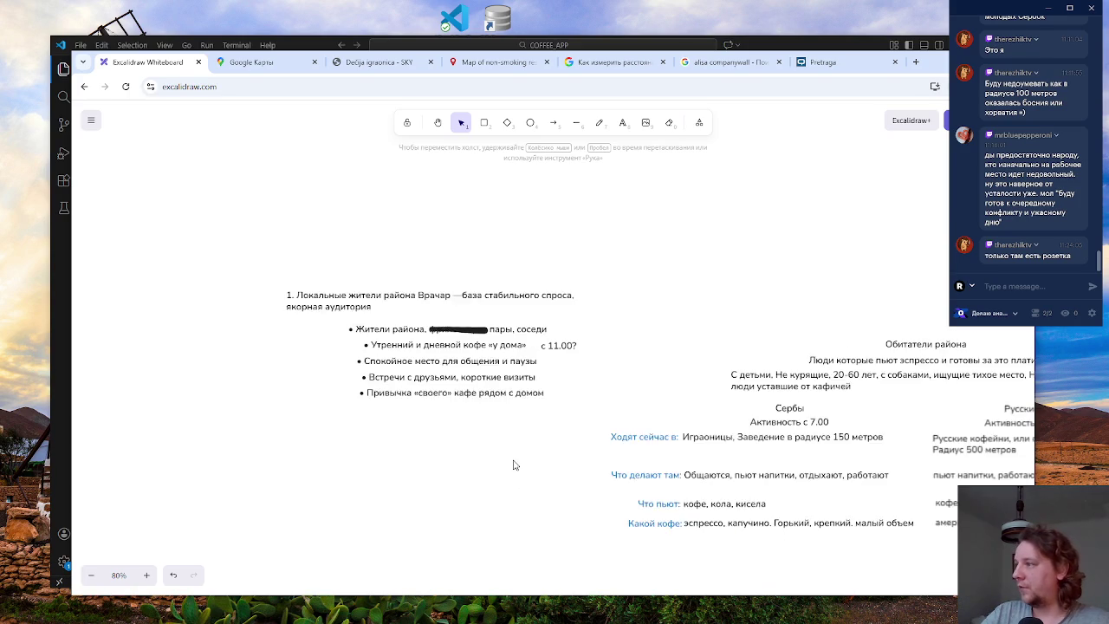
scroll(515, 431, right, 3)
scroll(514, 431, down, 1)
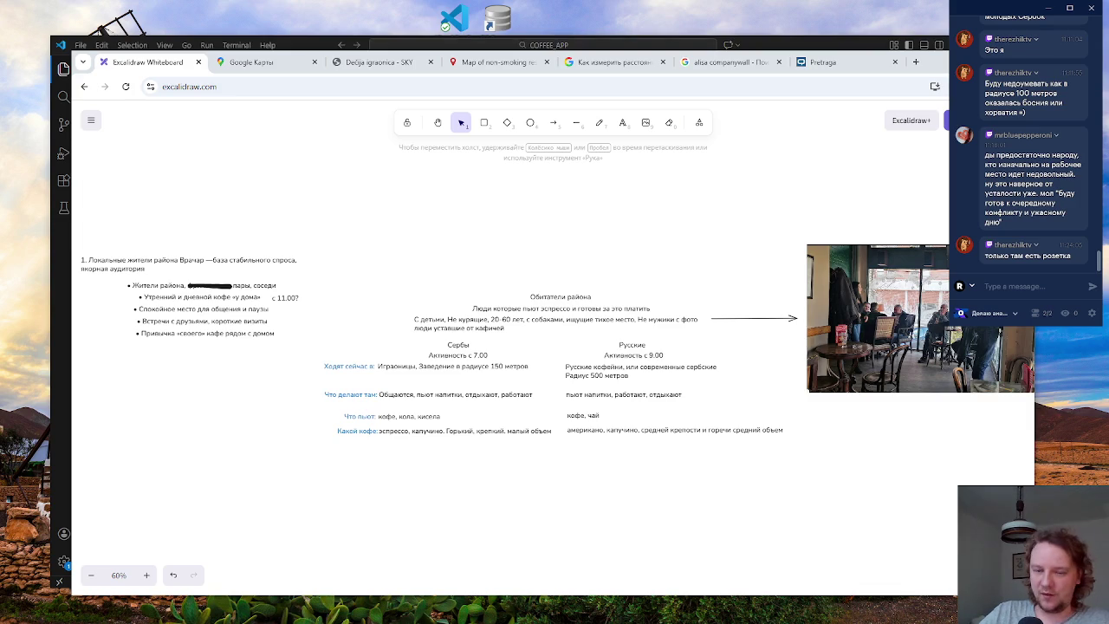
scroll(232, 266, left, 3)
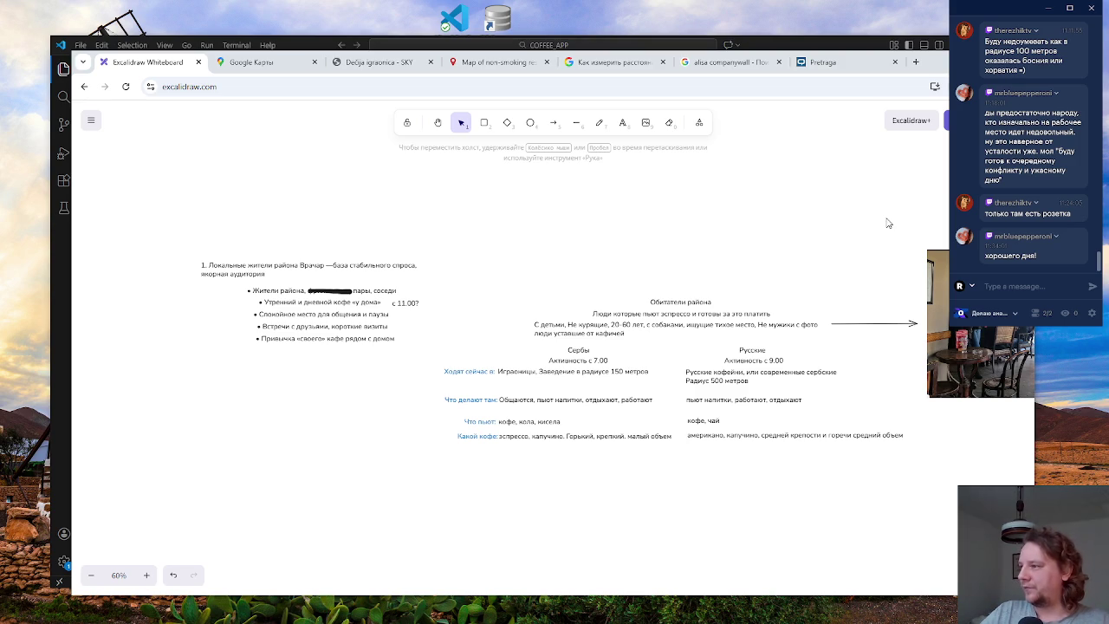
drag(806, 490, 618, 487)
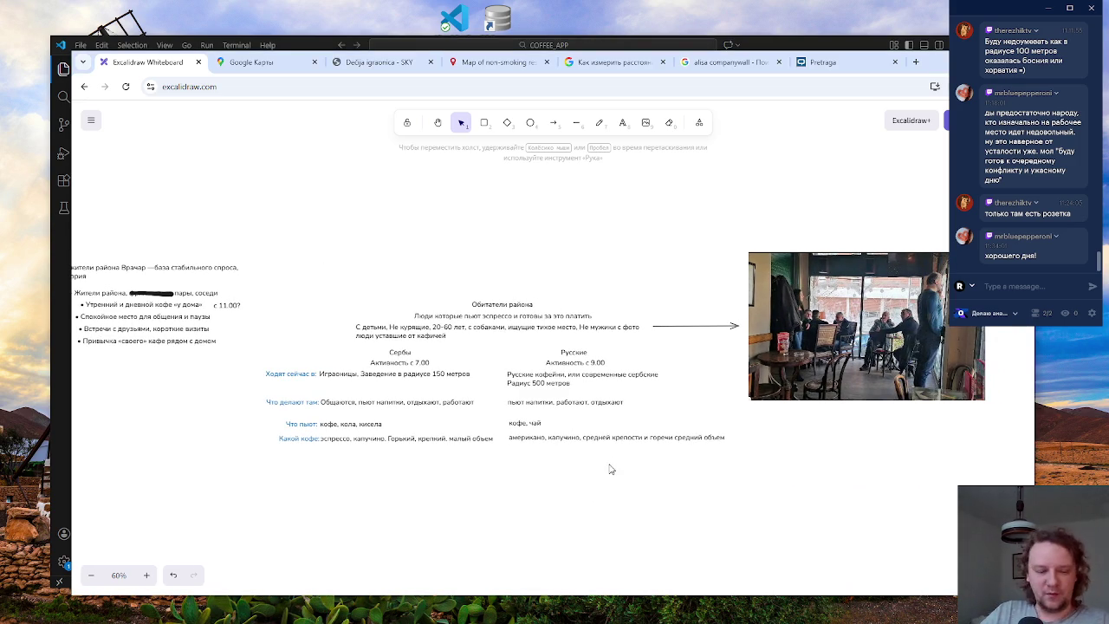
scroll(529, 477, up, 1)
scroll(609, 480, down, 1)
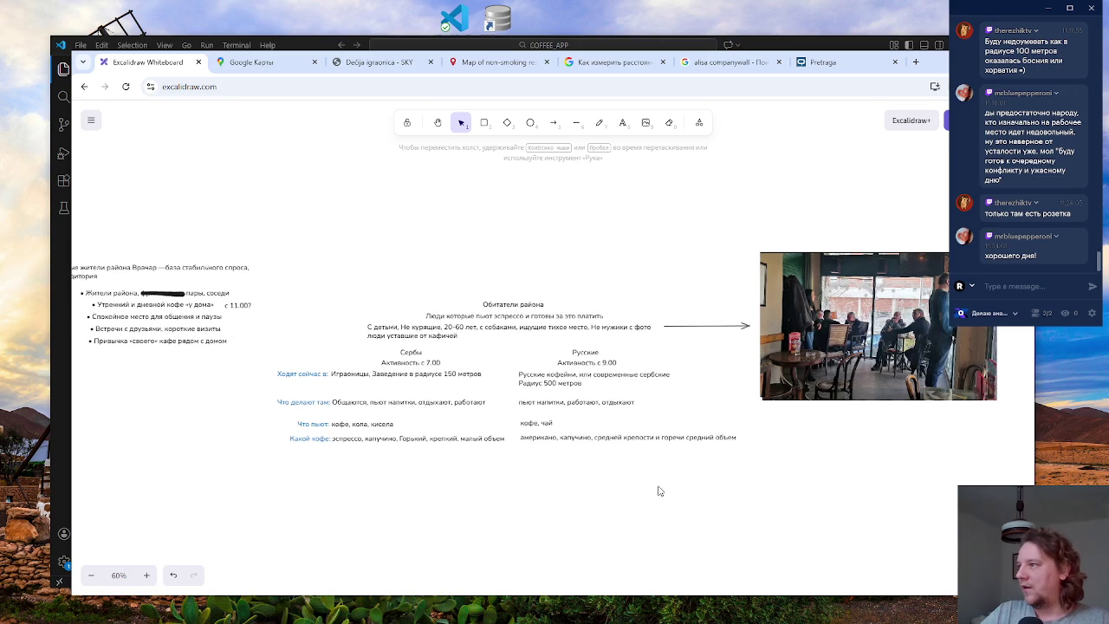